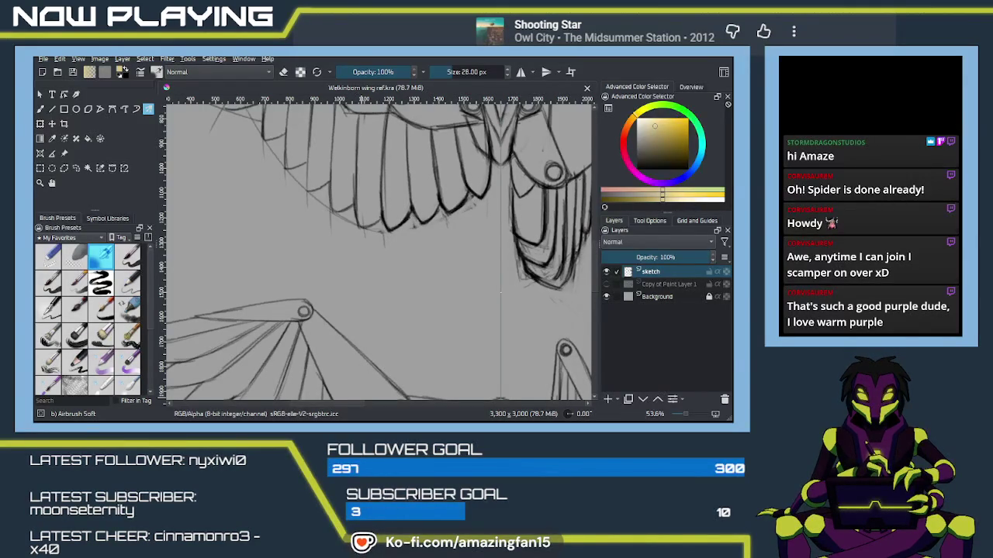
# Select the Pencil-2 preset, frame the feather spikes, and reset the colour to black.
pyautogui.click(271, 406)
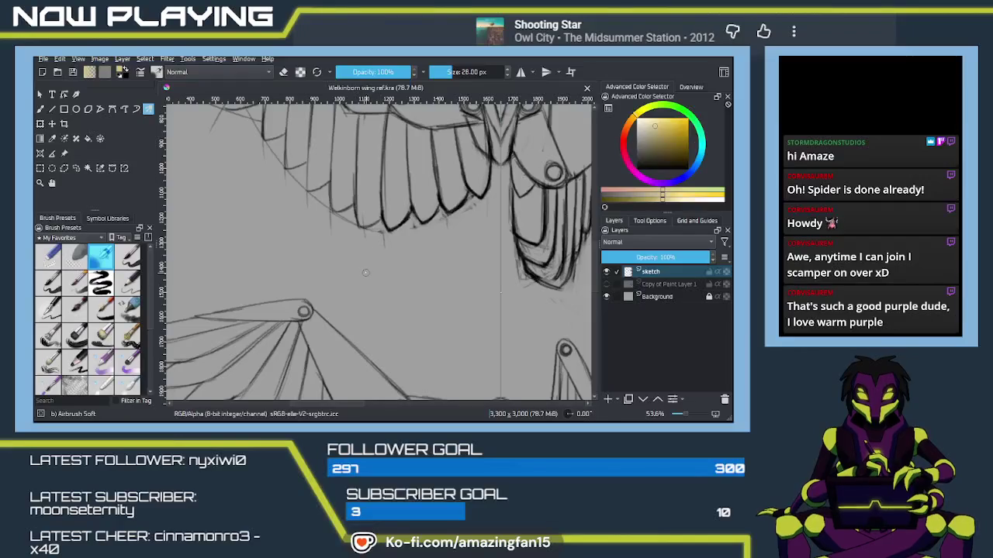
pyautogui.click(128, 282)
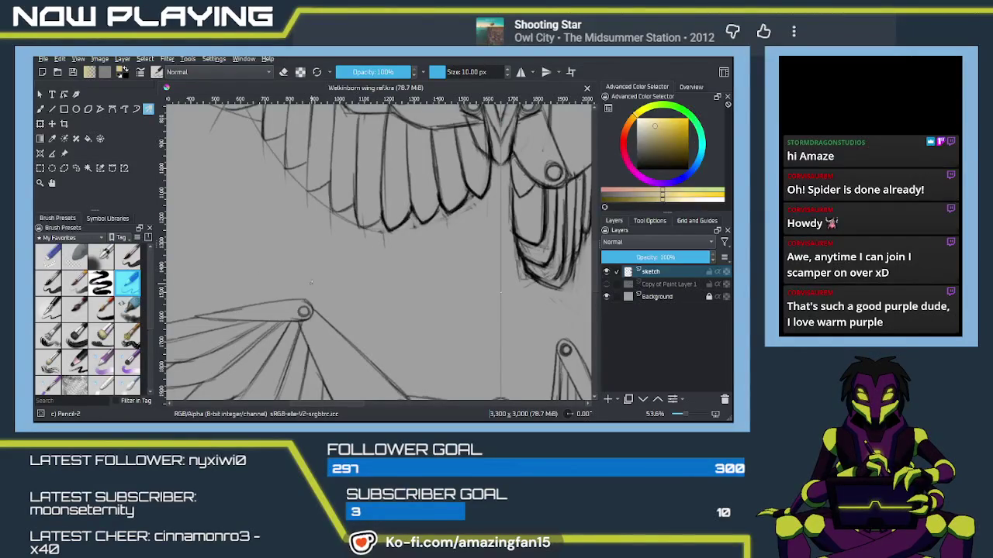
pyautogui.moveTo(410, 278); pyautogui.dragTo(378, 300)
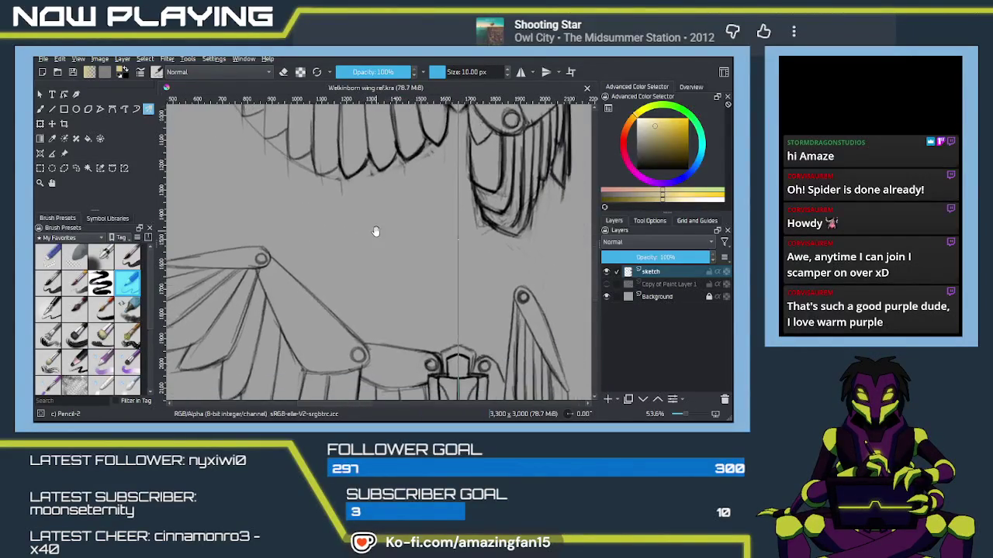
pyautogui.press('b')
pyautogui.scroll(3, 419, 299)
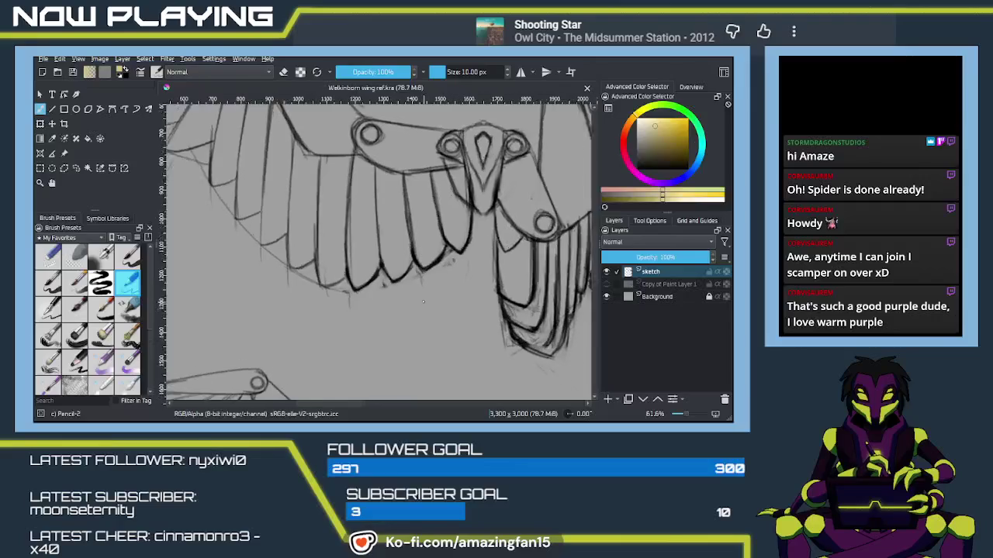
pyautogui.moveTo(426, 298); pyautogui.dragTo(422, 301)
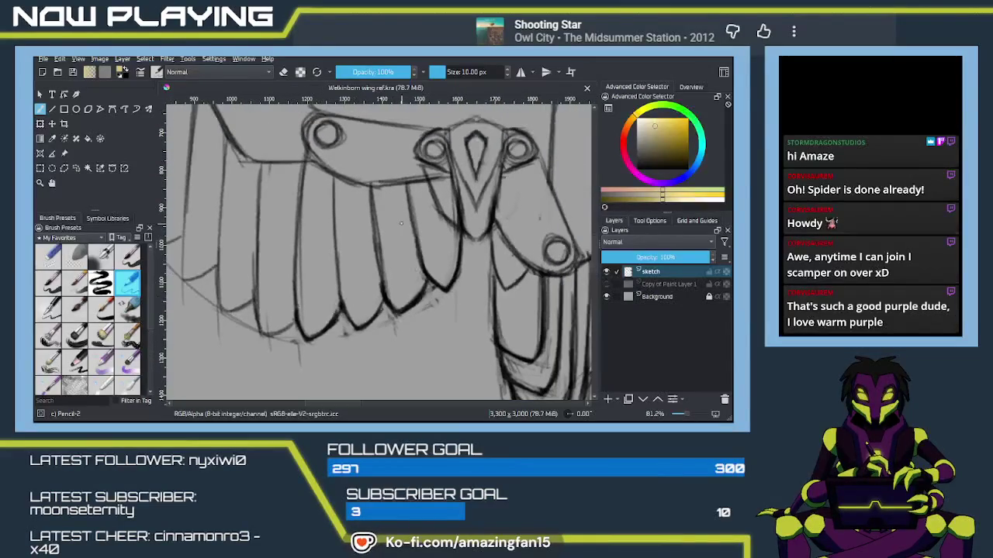
pyautogui.press('/')
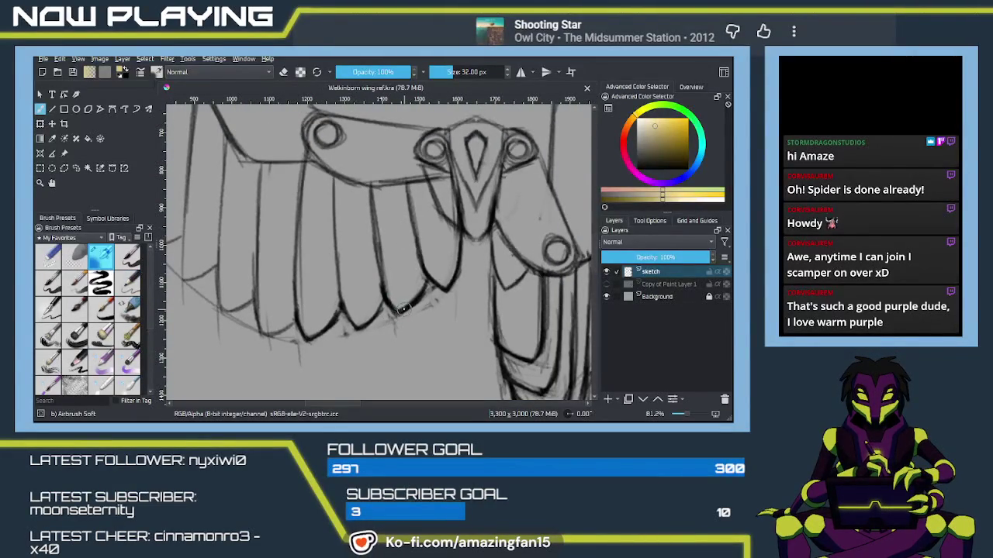
pyautogui.moveTo(396, 320); pyautogui.dragTo(405, 297)
pyautogui.hotkey('ctrl', 'z')
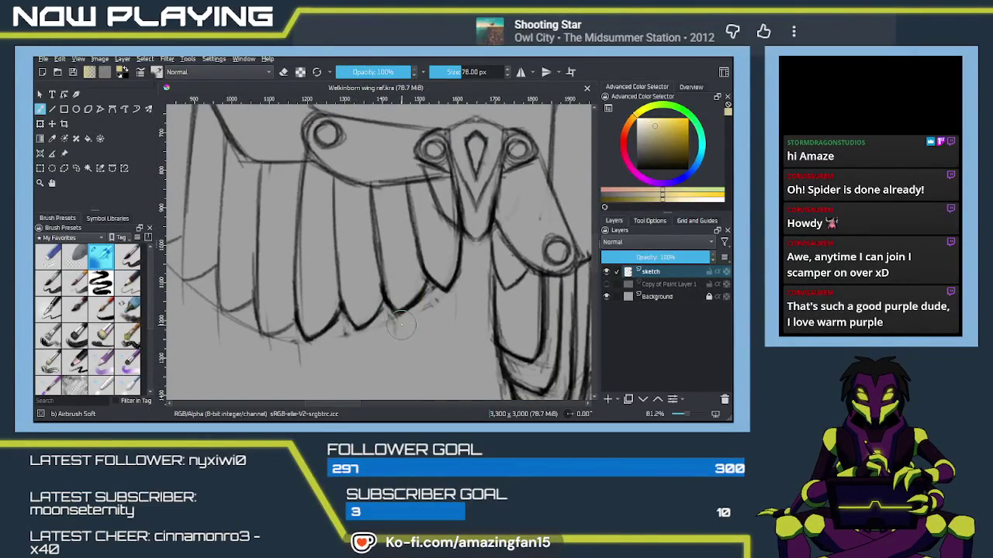
pyautogui.press('/')
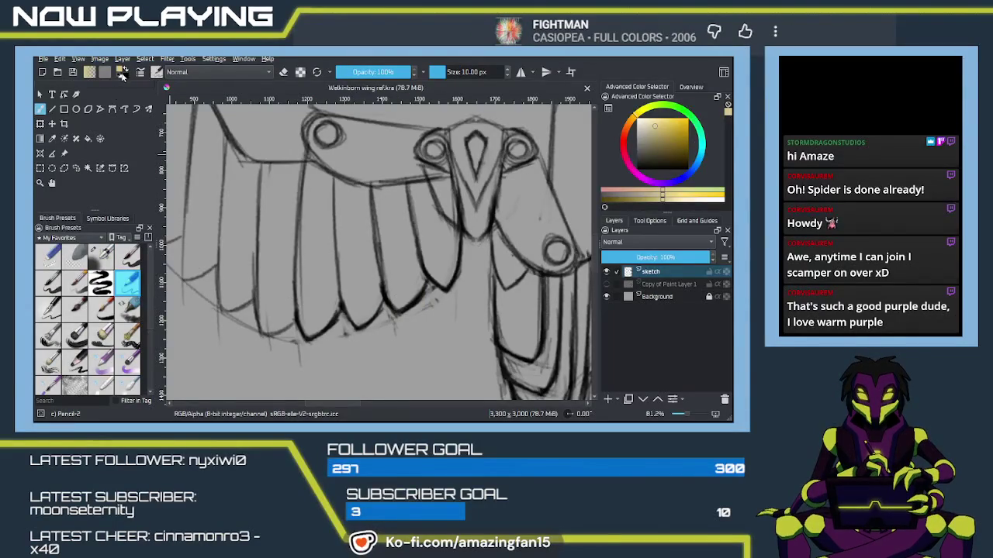
pyautogui.click(122, 73)
# Erase the rough sketch lines at the spike tips with Eraser Soft.
pyautogui.click(82, 262)
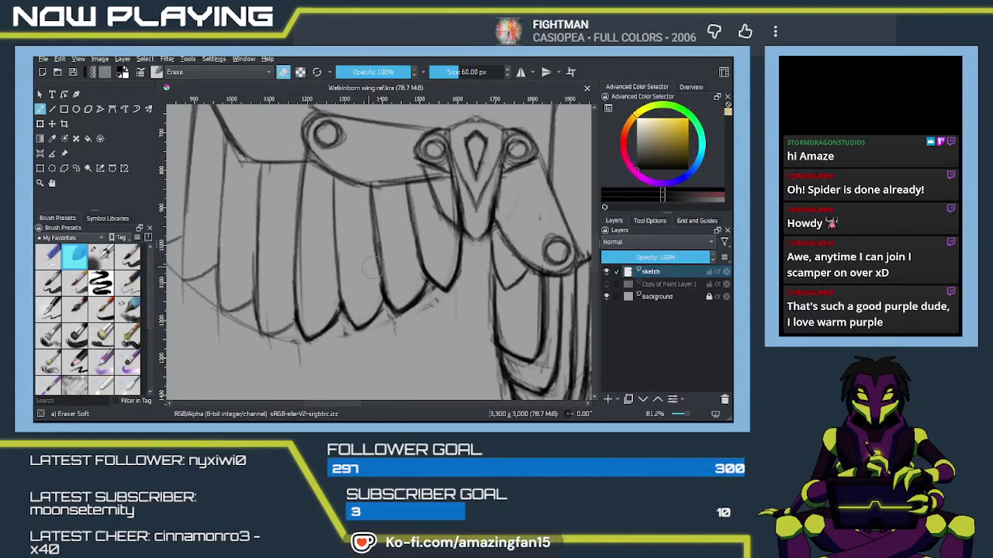
pyautogui.moveTo(390, 302)
pyautogui.mouseDown()
pyautogui.moveTo(411, 308)
pyautogui.moveTo(425, 293)
pyautogui.mouseUp()
pyautogui.moveTo(355, 315); pyautogui.dragTo(376, 324)
pyautogui.moveTo(306, 329); pyautogui.dragTo(314, 309)
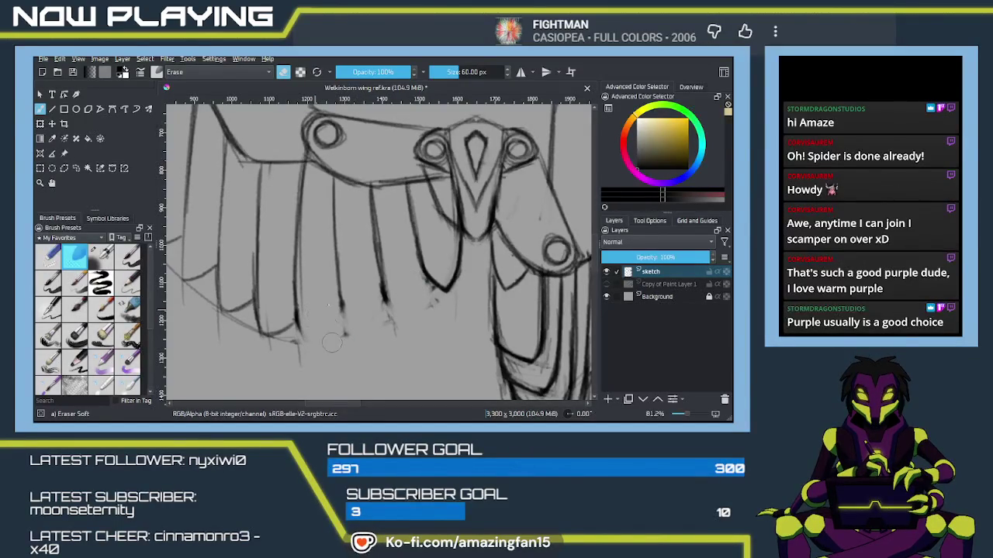
# Redraw the spike tips and their edges with dark Pencil-2 strokes.
pyautogui.press('/')
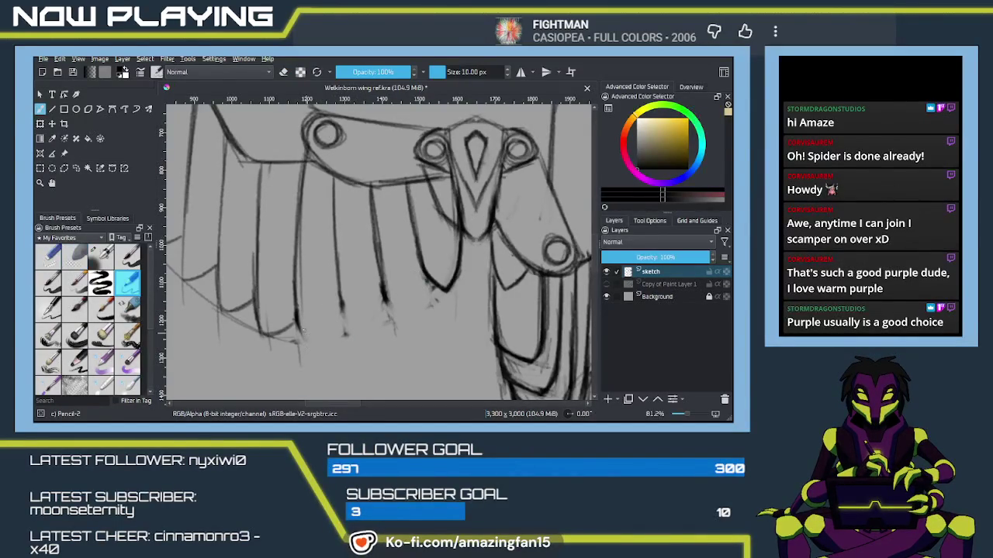
pyautogui.moveTo(296, 313); pyautogui.dragTo(315, 335)
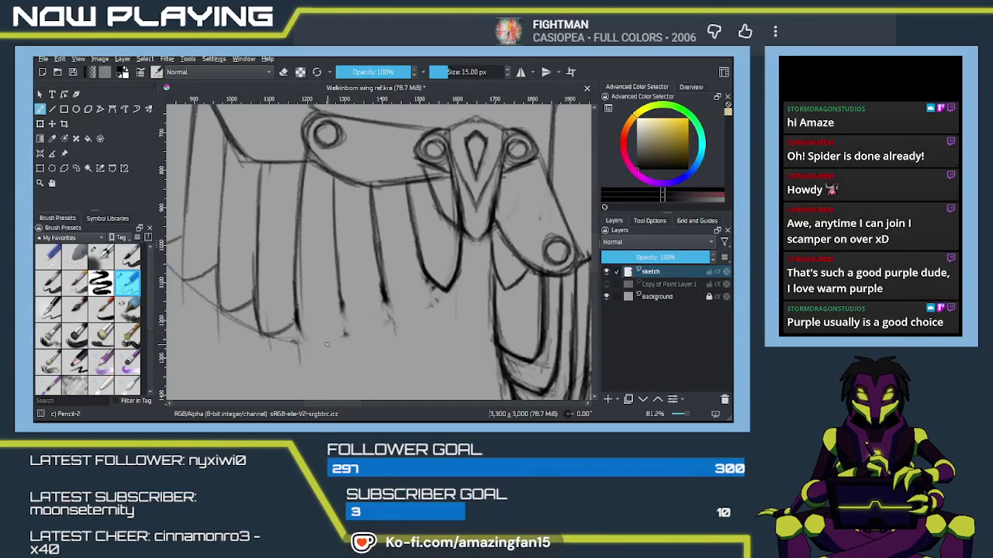
pyautogui.moveTo(296, 313); pyautogui.dragTo(313, 335)
pyautogui.moveTo(342, 304)
pyautogui.mouseDown()
pyautogui.moveTo(355, 328)
pyautogui.moveTo(378, 334)
pyautogui.moveTo(387, 303)
pyautogui.mouseUp()
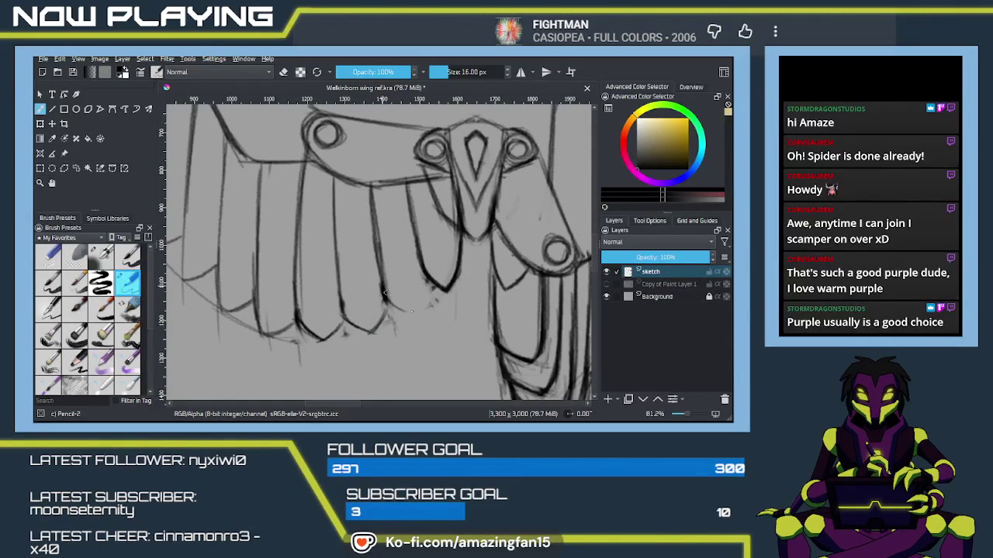
pyautogui.moveTo(422, 302)
pyautogui.mouseDown()
pyautogui.moveTo(398, 315)
pyautogui.moveTo(416, 315)
pyautogui.moveTo(432, 276)
pyautogui.moveTo(416, 312)
pyautogui.mouseUp()
pyautogui.moveTo(410, 296)
pyautogui.mouseDown()
pyautogui.moveTo(388, 313)
pyautogui.moveTo(416, 310)
pyautogui.moveTo(428, 285)
pyautogui.mouseUp()
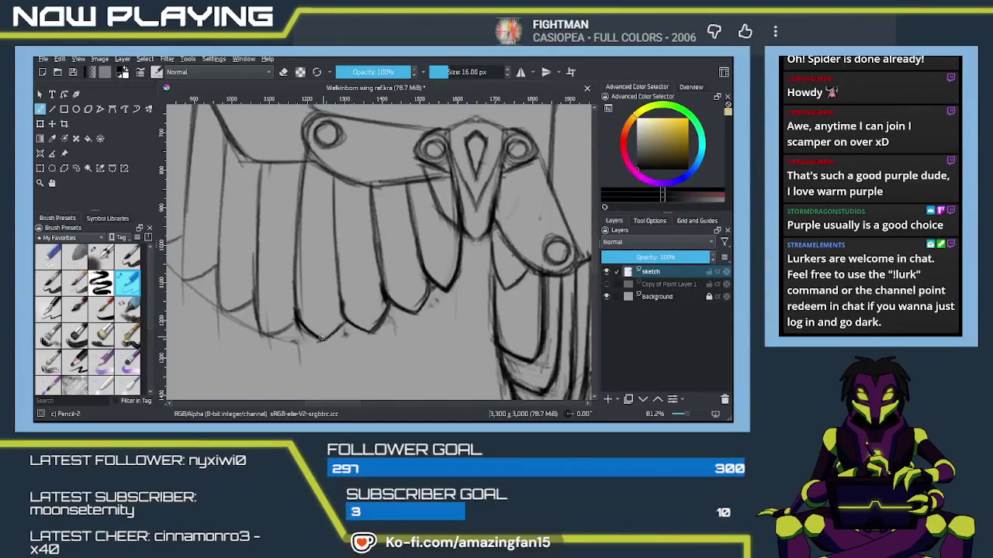
pyautogui.moveTo(390, 329); pyautogui.dragTo(256, 295)
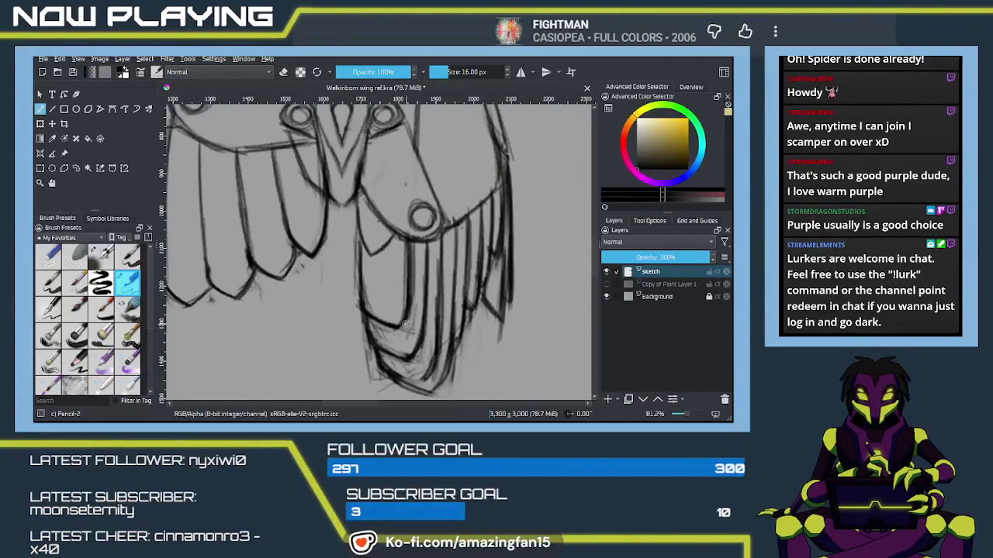
# Erase faint sketch marks on the lower fringe and redraw its lines in pencil.
pyautogui.press('e')
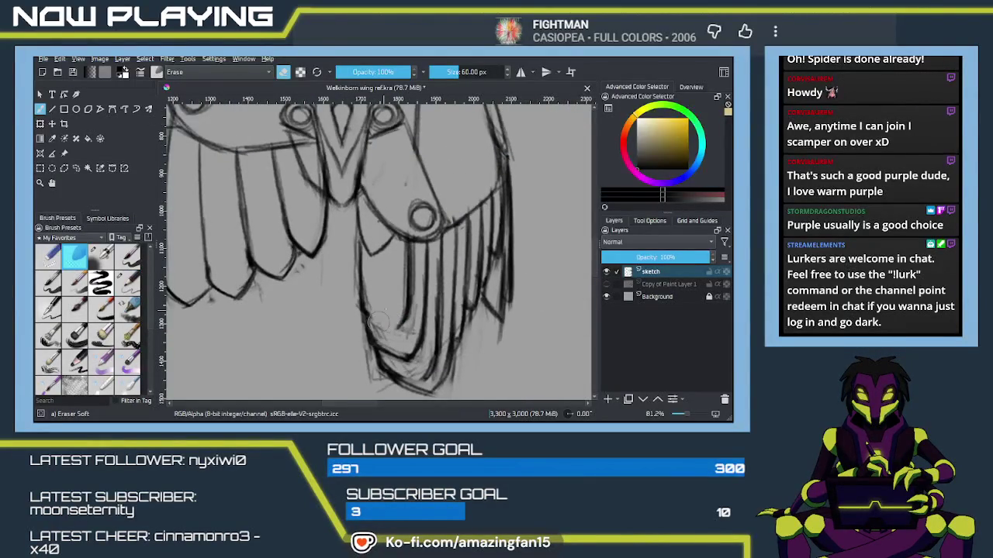
pyautogui.moveTo(375, 310); pyautogui.dragTo(386, 304)
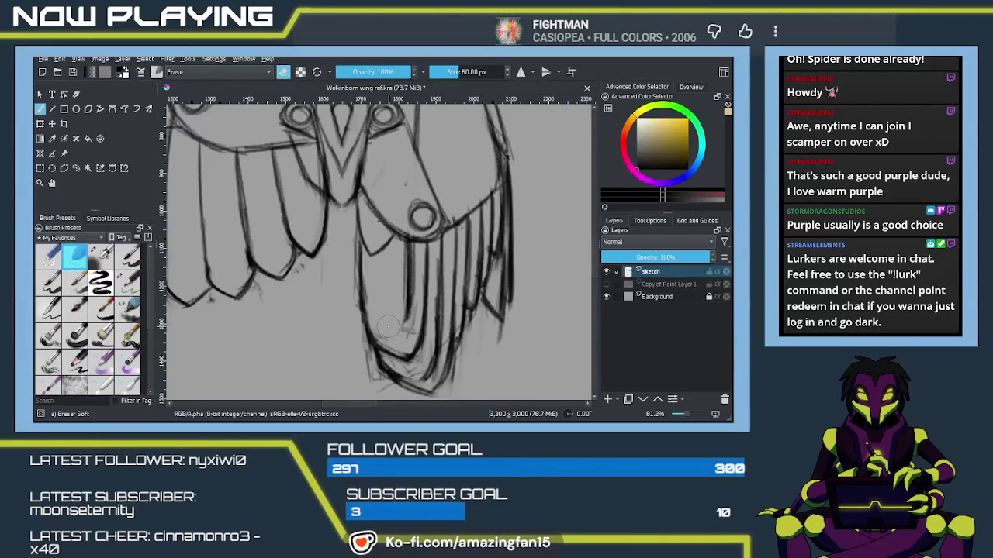
pyautogui.press('e')
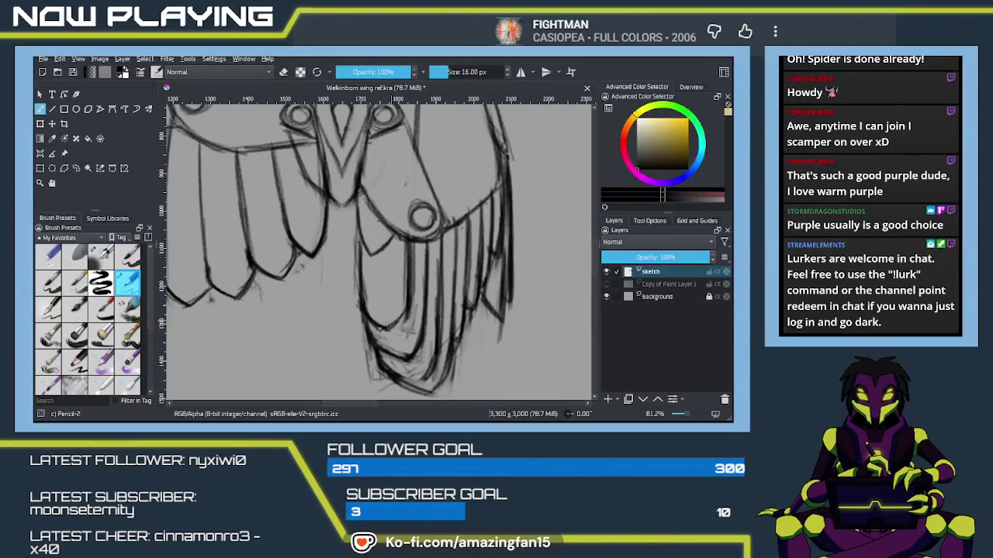
pyautogui.press('e')
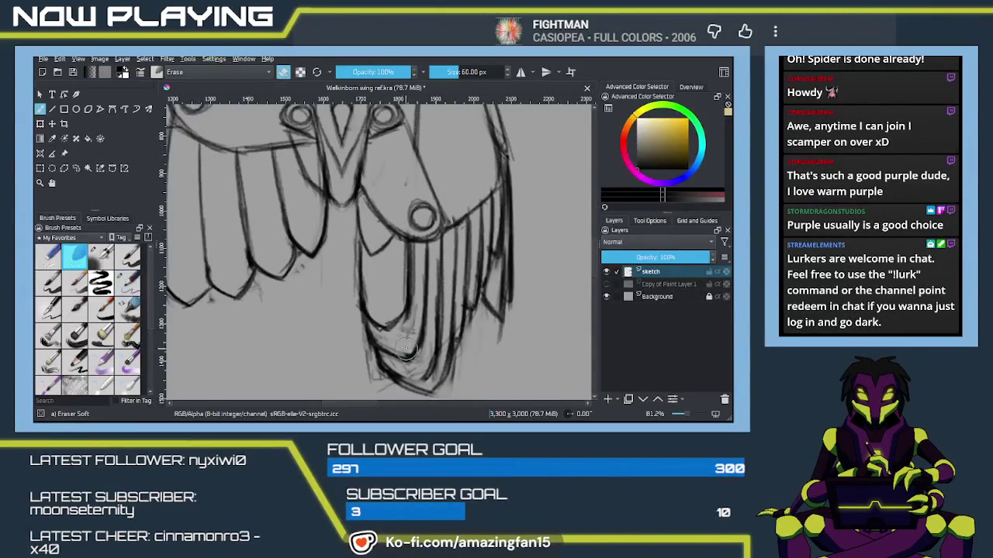
pyautogui.moveTo(408, 359)
pyautogui.mouseDown()
pyautogui.moveTo(388, 346)
pyautogui.moveTo(410, 351)
pyautogui.mouseUp()
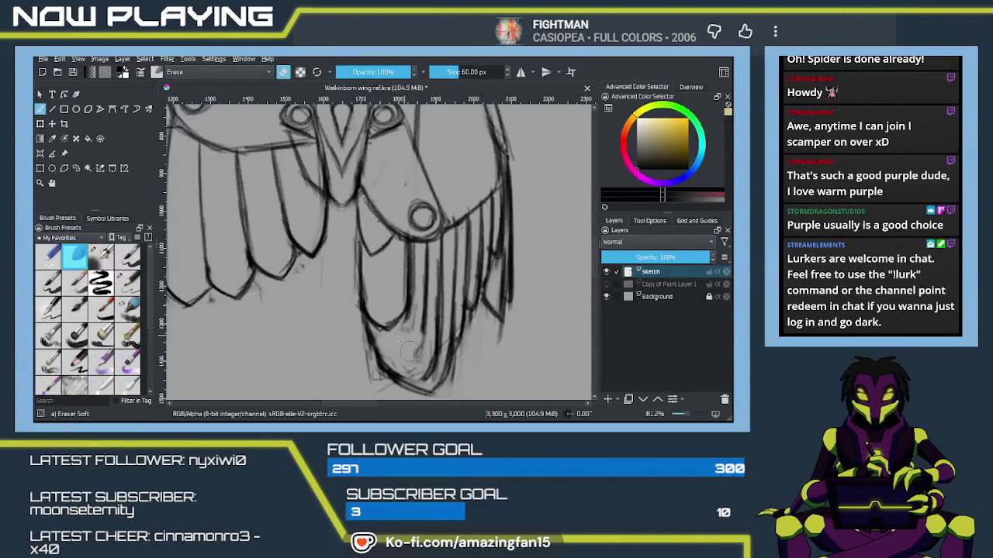
pyautogui.press('e')
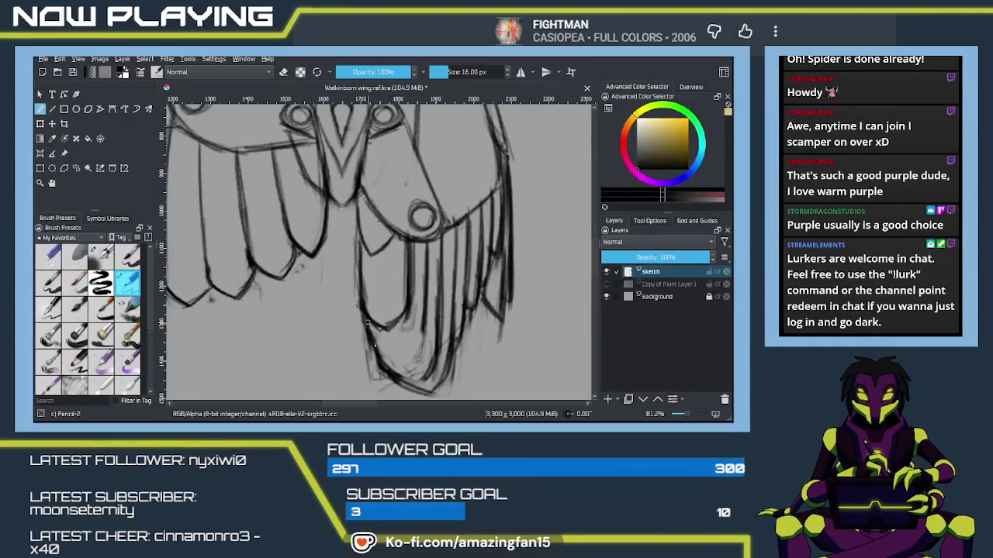
pyautogui.moveTo(377, 349)
pyautogui.mouseDown()
pyautogui.moveTo(395, 359)
pyautogui.moveTo(405, 351)
pyautogui.mouseUp()
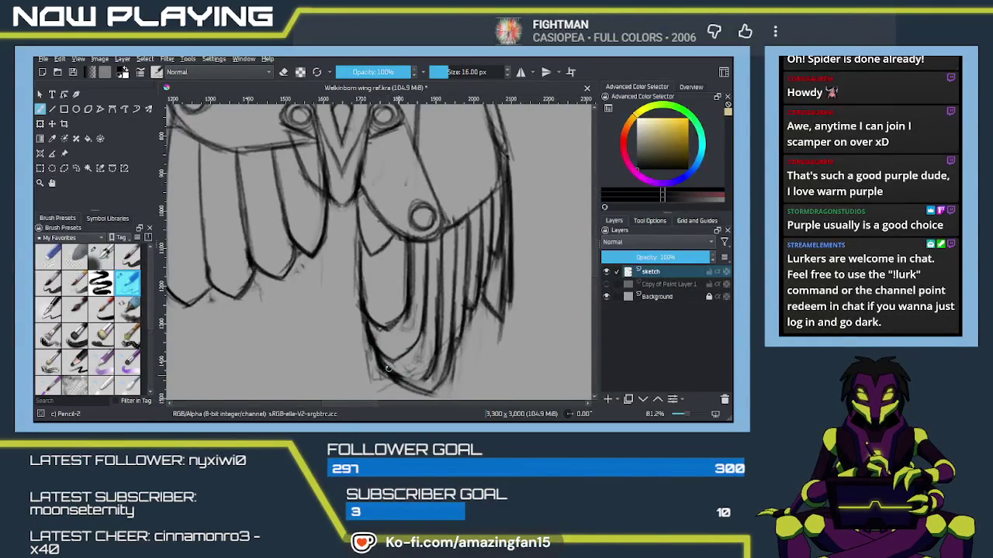
pyautogui.moveTo(421, 362); pyautogui.dragTo(405, 379)
pyautogui.moveTo(434, 326)
pyautogui.mouseDown()
pyautogui.moveTo(418, 372)
pyautogui.moveTo(434, 334)
pyautogui.mouseUp()
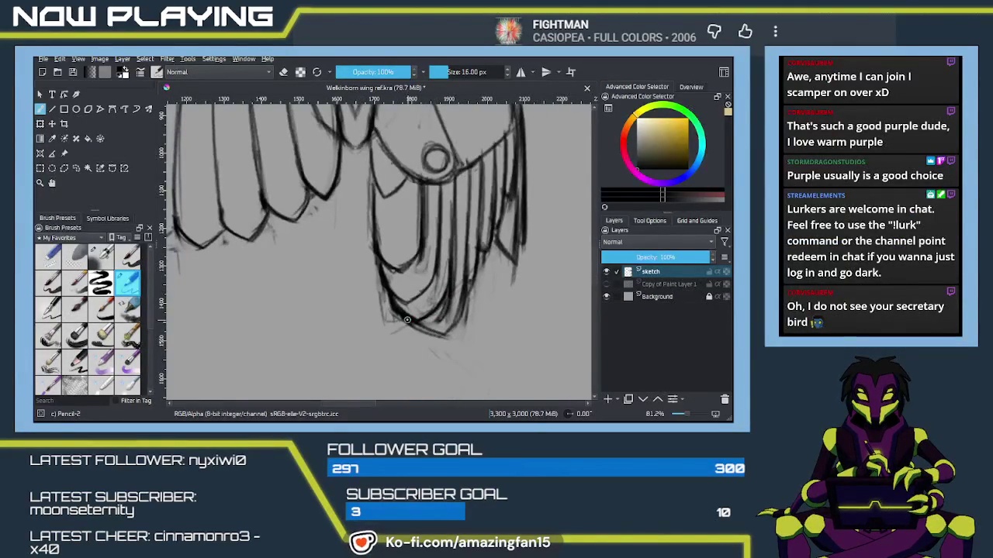
# Lighten the sketchy fringe-plate ends and ink them again in dark pencil.
pyautogui.press('e')
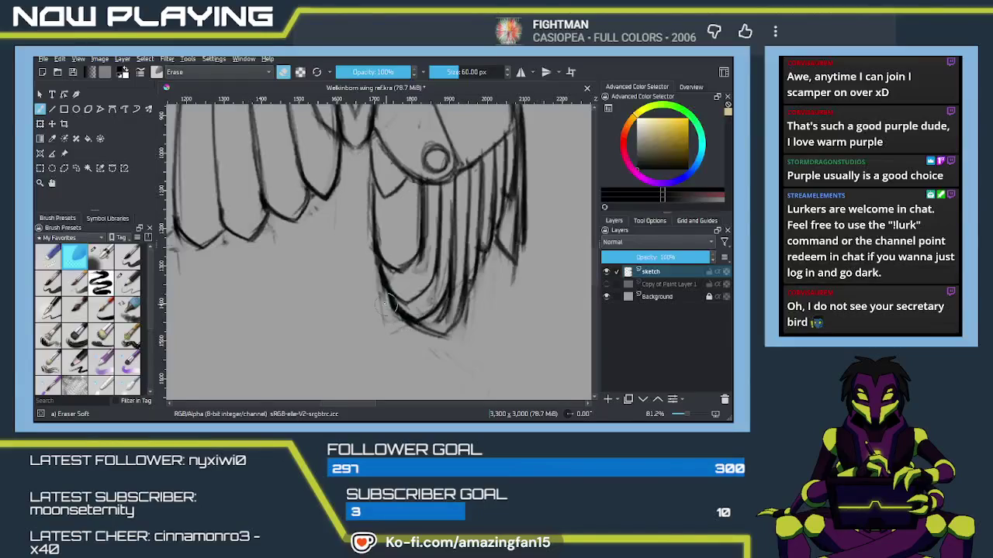
pyautogui.moveTo(403, 307); pyautogui.dragTo(415, 316)
pyautogui.moveTo(390, 275); pyautogui.dragTo(402, 297)
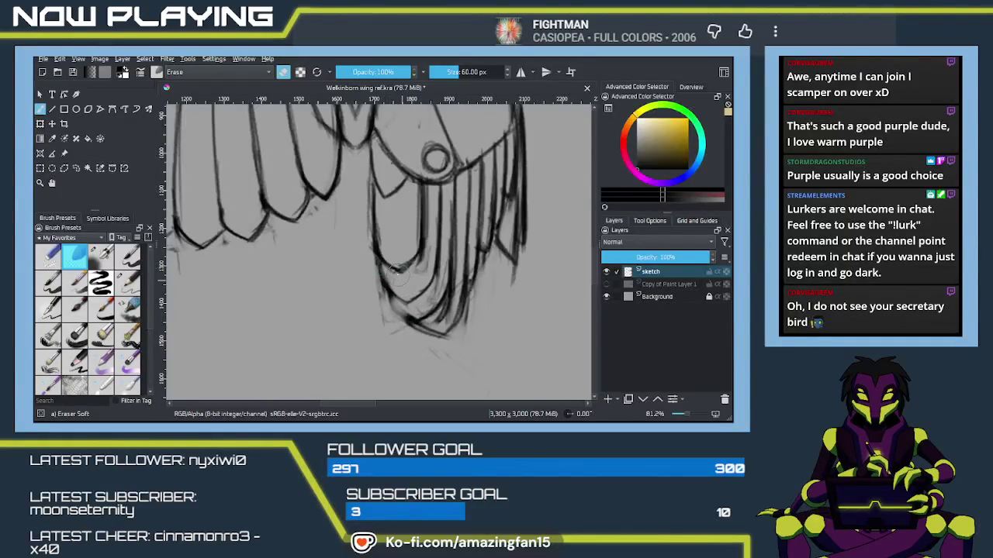
pyautogui.press('/')
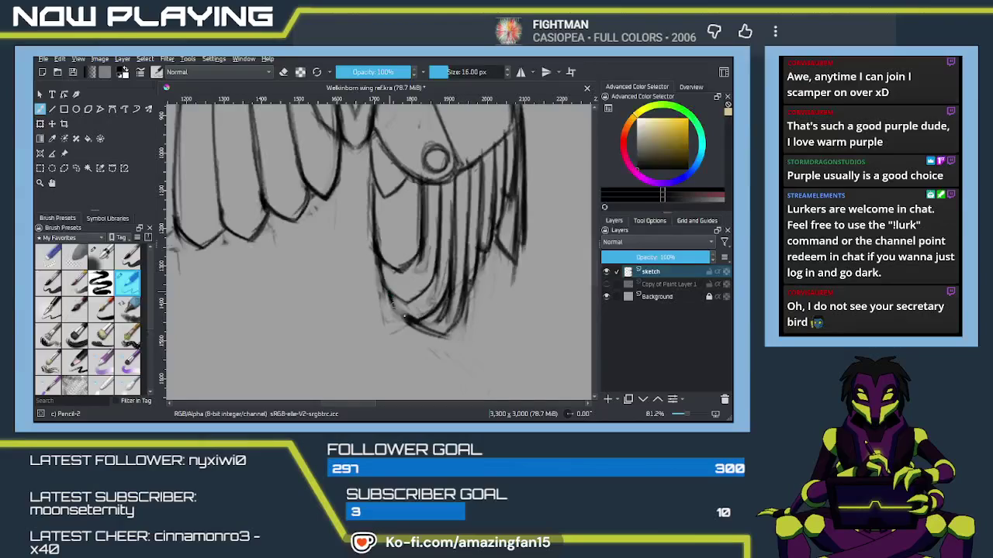
pyautogui.moveTo(406, 305); pyautogui.dragTo(398, 317)
pyautogui.moveTo(453, 269)
pyautogui.mouseDown()
pyautogui.moveTo(439, 313)
pyautogui.moveTo(420, 324)
pyautogui.mouseUp()
pyautogui.scroll(2, 447, 305)
pyautogui.scroll(-2, 426, 284)
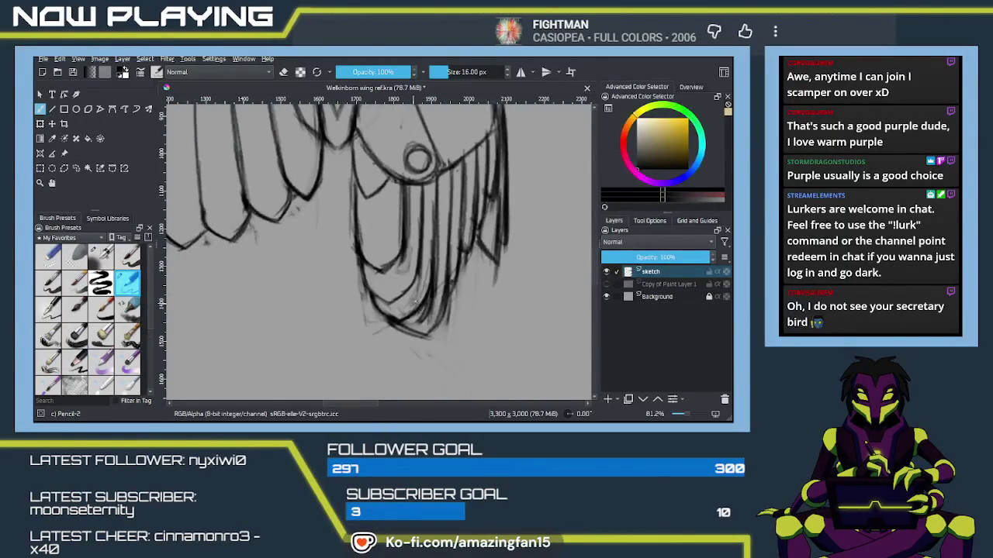
pyautogui.moveTo(406, 262)
pyautogui.mouseDown()
pyautogui.moveTo(395, 284)
pyautogui.moveTo(418, 318)
pyautogui.moveTo(422, 277)
pyautogui.mouseUp()
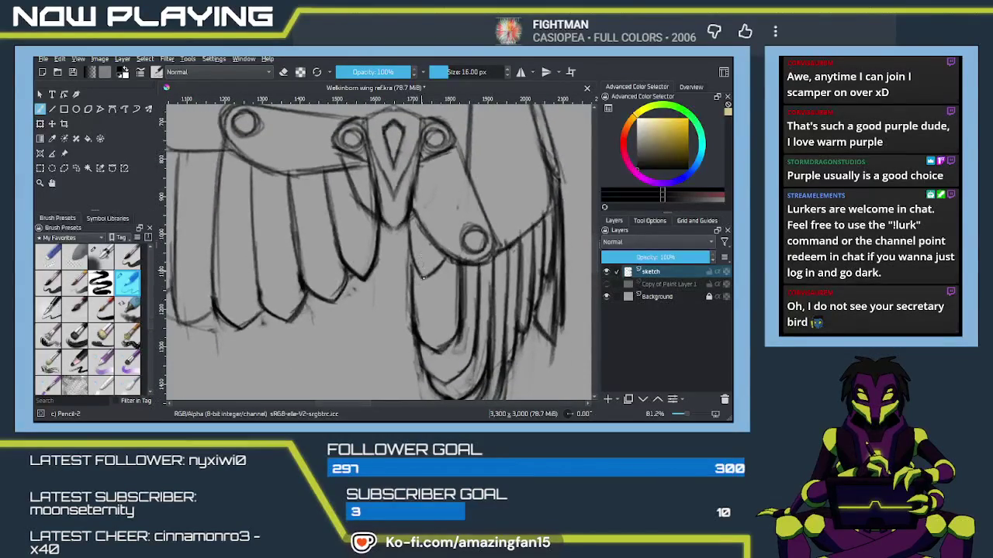
# Strengthen the line along a lower feather tip in dark pencil.
pyautogui.moveTo(467, 362); pyautogui.dragTo(464, 320)
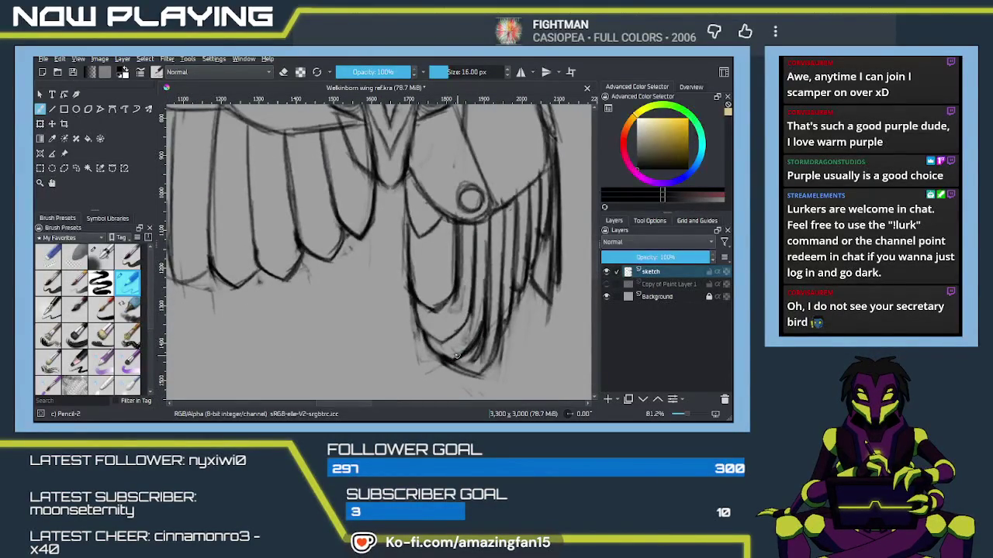
pyautogui.moveTo(425, 336)
pyautogui.mouseDown()
pyautogui.moveTo(449, 368)
pyautogui.moveTo(479, 376)
pyautogui.mouseUp()
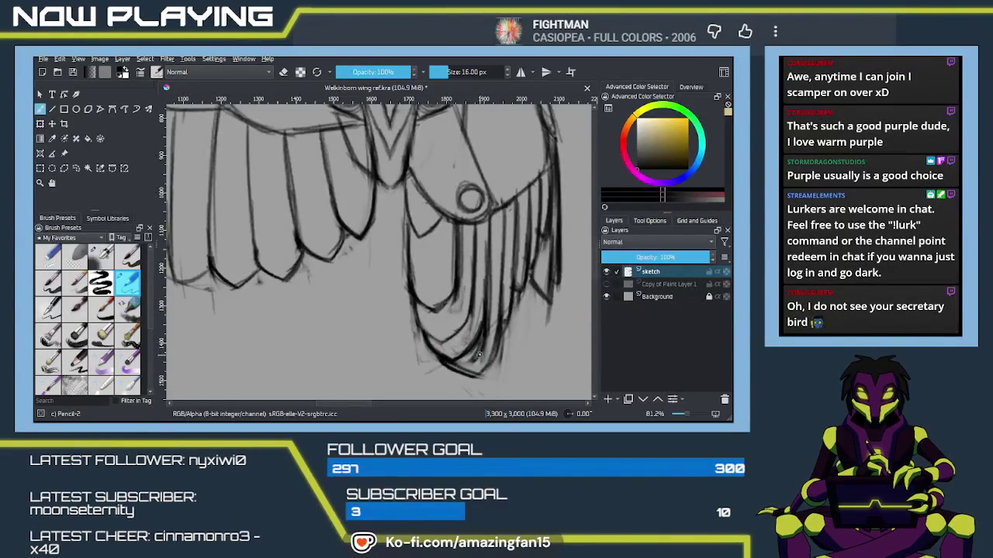
pyautogui.moveTo(478, 379)
pyautogui.mouseDown()
pyautogui.moveTo(496, 348)
pyautogui.moveTo(524, 388)
pyautogui.moveTo(462, 368)
pyautogui.moveTo(431, 320)
pyautogui.mouseUp()
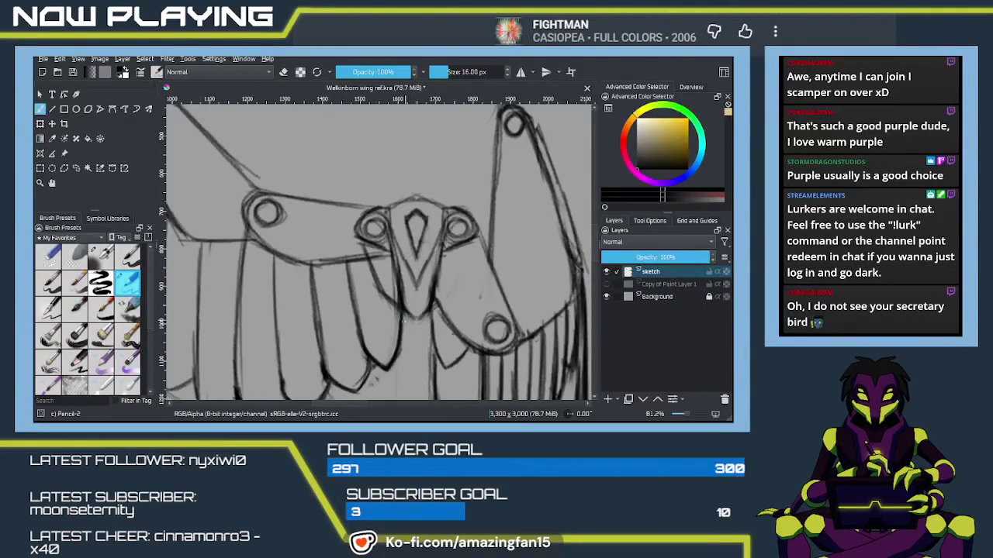
# Use the Multibrush with vertical symmetry to draw mirrored strokes on the central plate.
pyautogui.press('w')
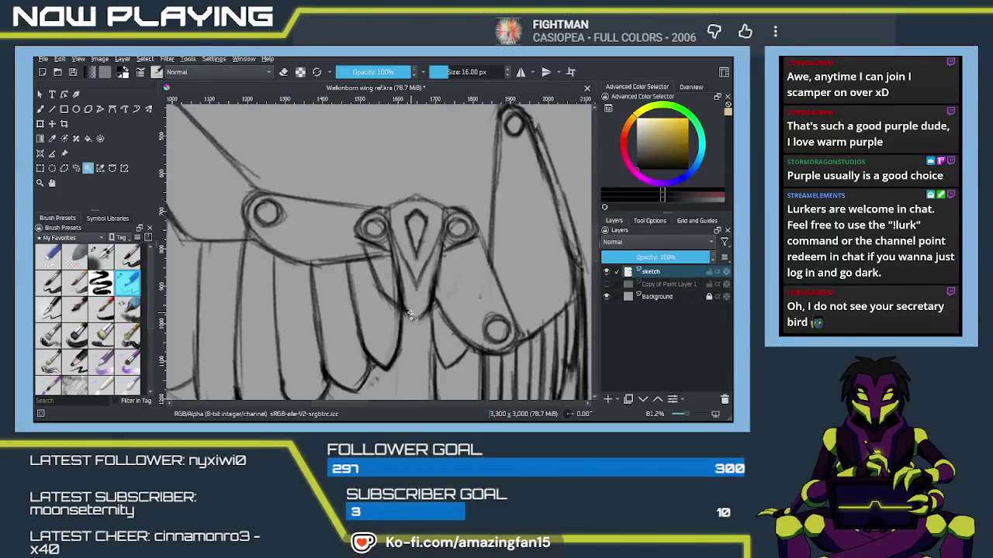
pyautogui.press('q')
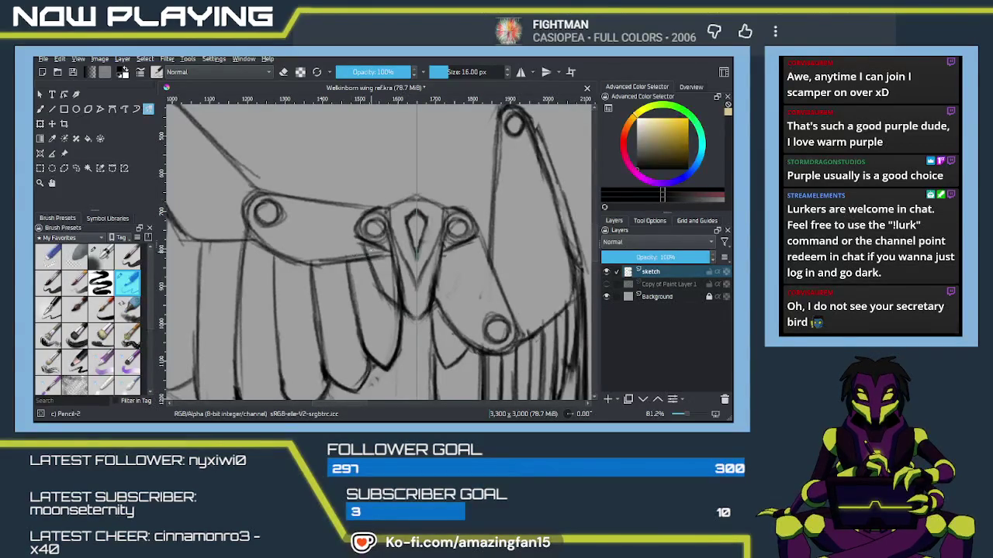
pyautogui.moveTo(365, 241); pyautogui.dragTo(382, 294)
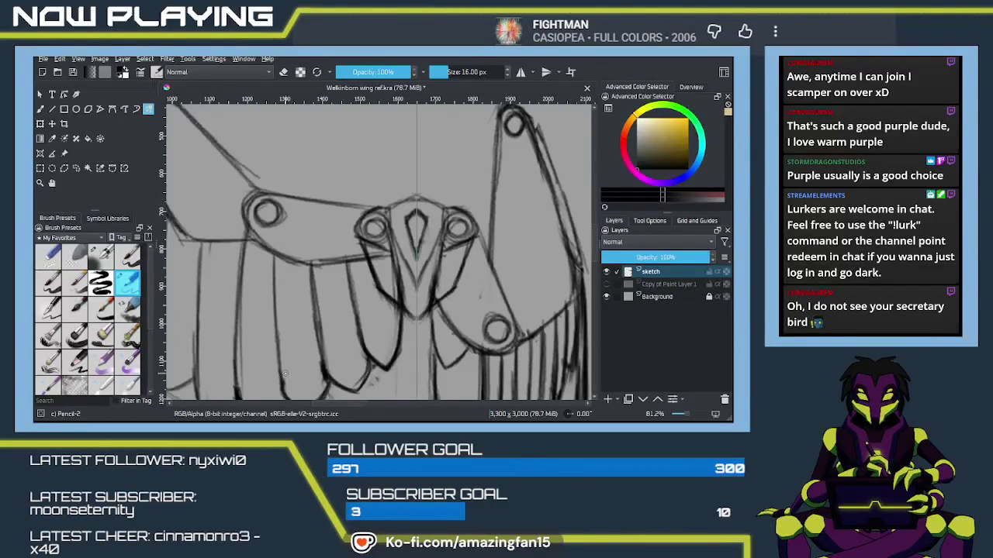
# Lighten the sketch marks near the central plate's left socket with Eraser Soft.
pyautogui.press('/')
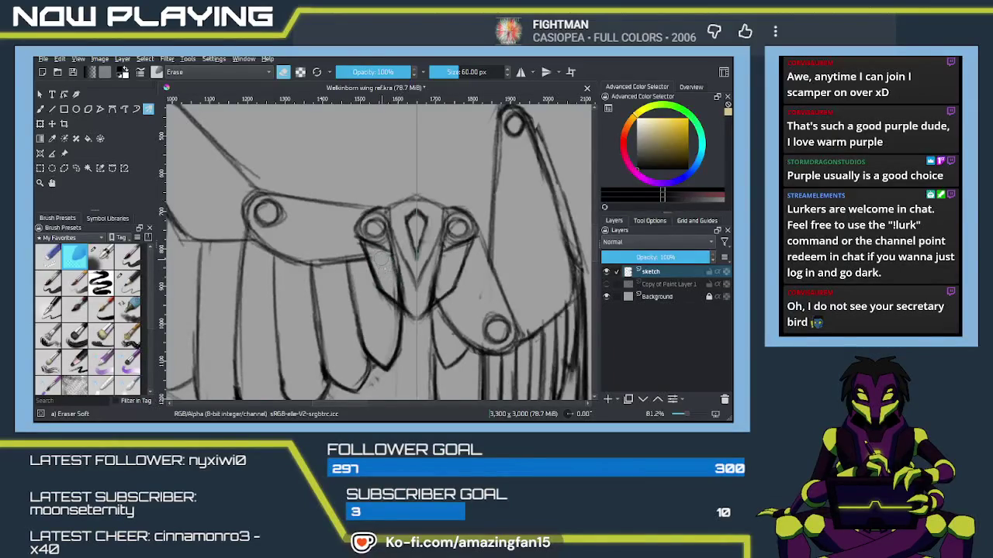
pyautogui.moveTo(374, 257)
pyautogui.mouseDown()
pyautogui.moveTo(394, 290)
pyautogui.moveTo(384, 288)
pyautogui.mouseUp()
pyautogui.scroll(-2, 380, 292)
pyautogui.scroll(-2, 377, 299)
pyautogui.scroll(-1, 374, 305)
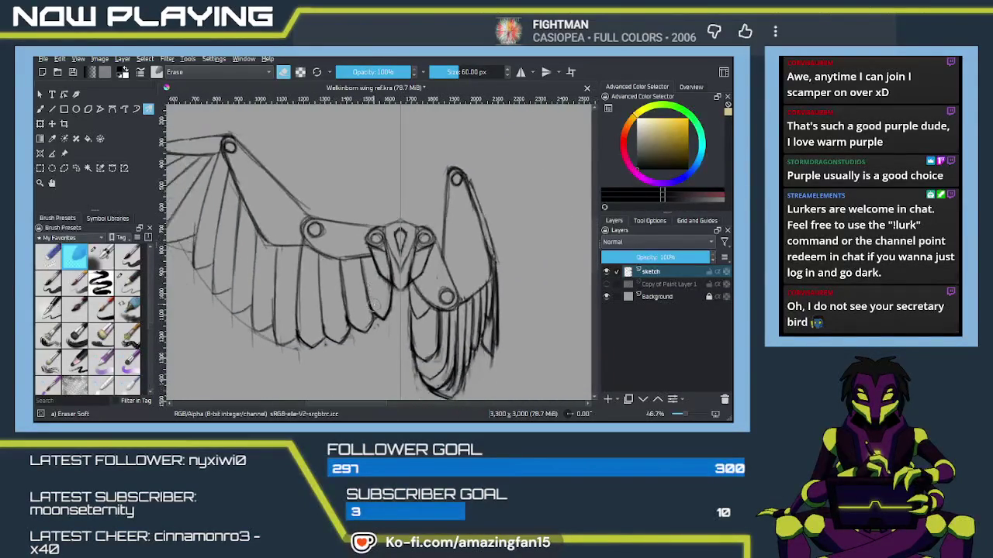
pyautogui.scroll(1, 412, 341)
pyautogui.moveTo(411, 342); pyautogui.dragTo(398, 311)
pyautogui.scroll(-1, 397, 311)
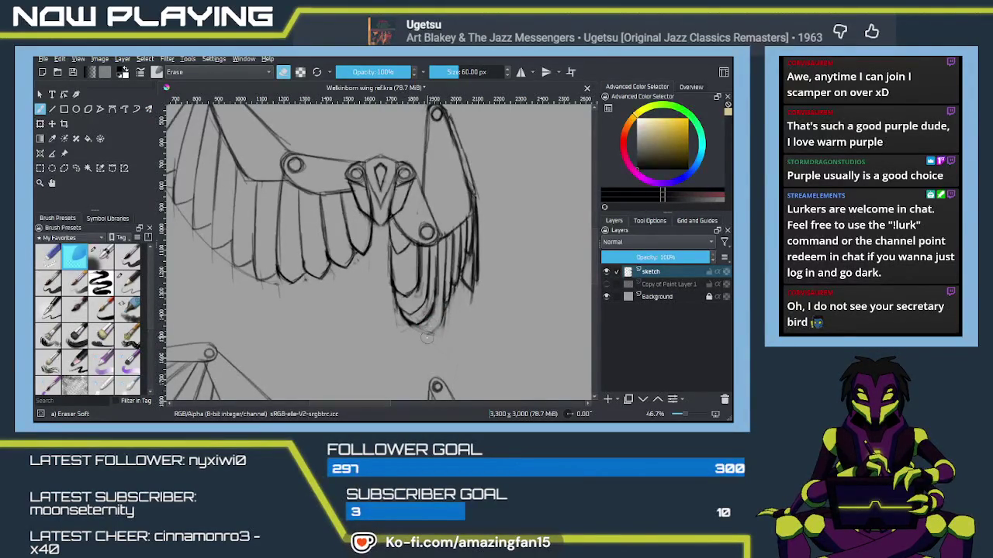
# Ink the bottom curve of the lower feather tips in Pencil-2.
pyautogui.press('/')
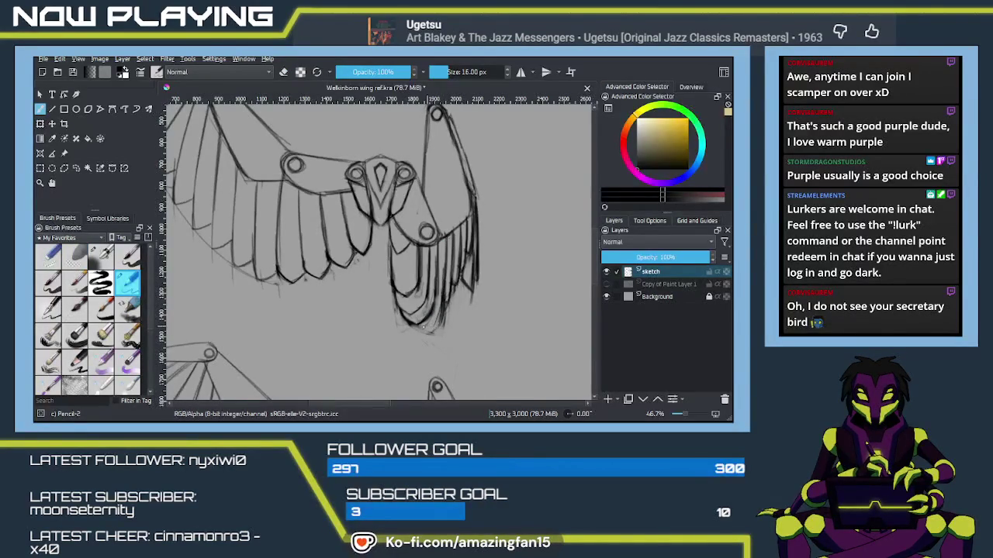
pyautogui.moveTo(404, 319); pyautogui.dragTo(423, 329)
pyautogui.press('e')
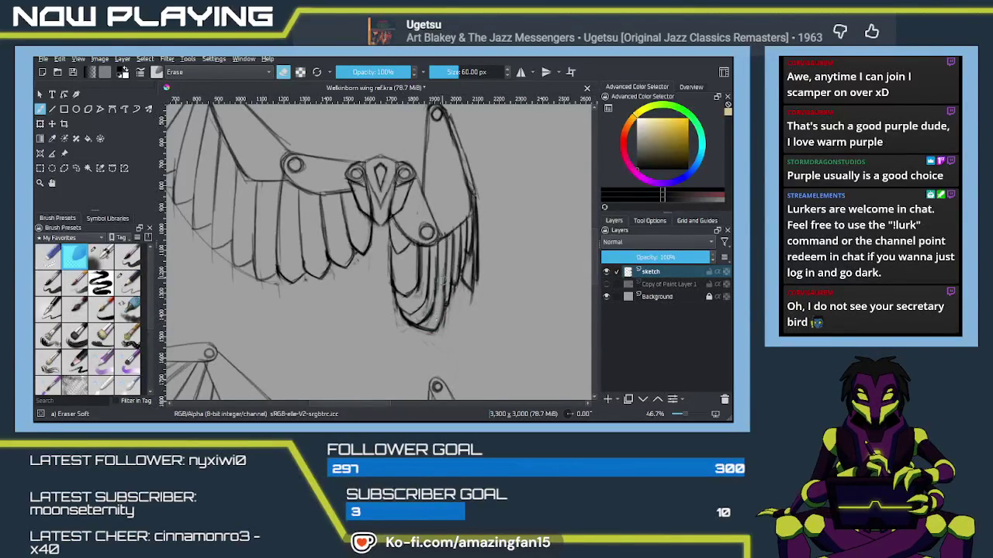
pyautogui.press('e')
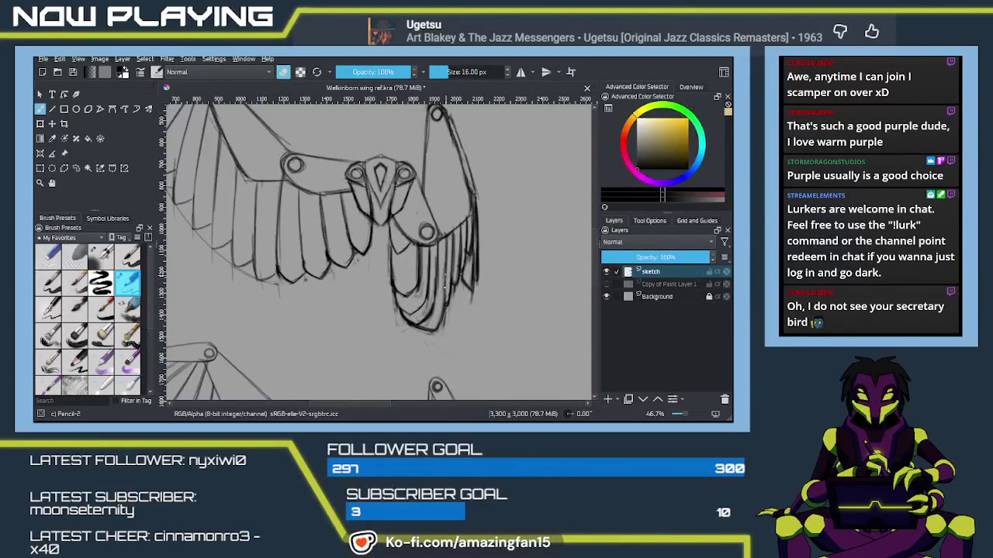
pyautogui.press('e')
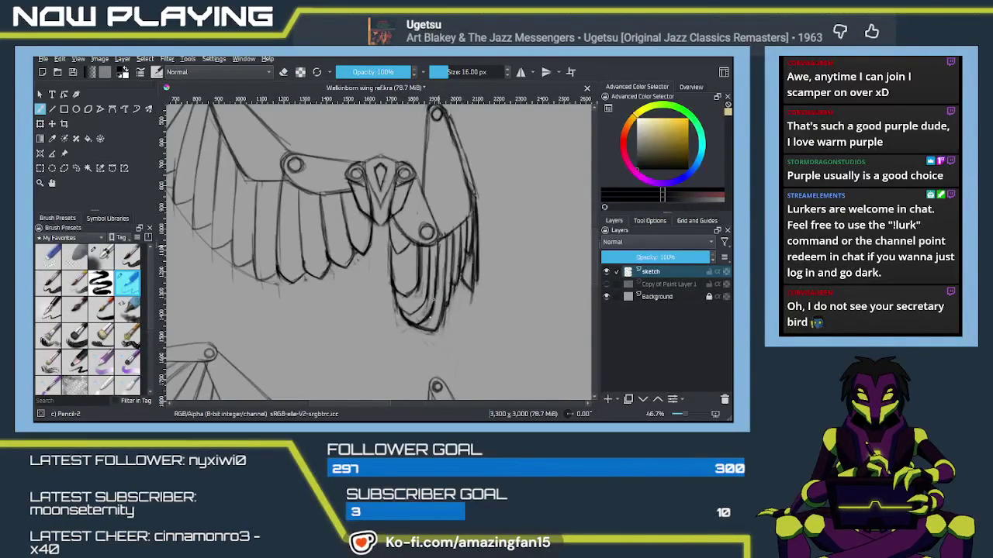
pyautogui.moveTo(430, 251)
pyautogui.mouseDown()
pyautogui.moveTo(410, 280)
pyautogui.moveTo(419, 264)
pyautogui.mouseUp()
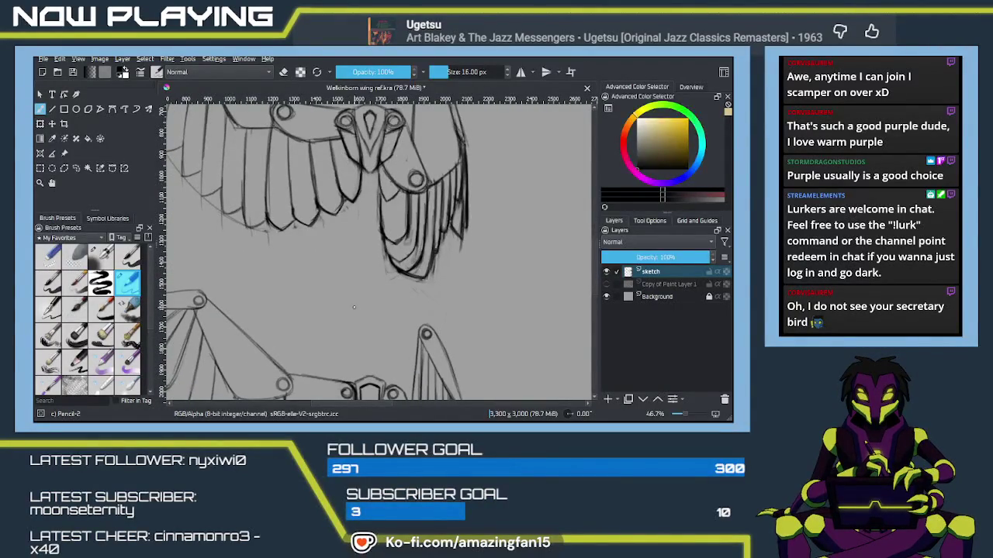
pyautogui.moveTo(354, 307)
pyautogui.mouseDown()
pyautogui.moveTo(441, 283)
pyautogui.moveTo(425, 284)
pyautogui.moveTo(414, 318)
pyautogui.mouseUp()
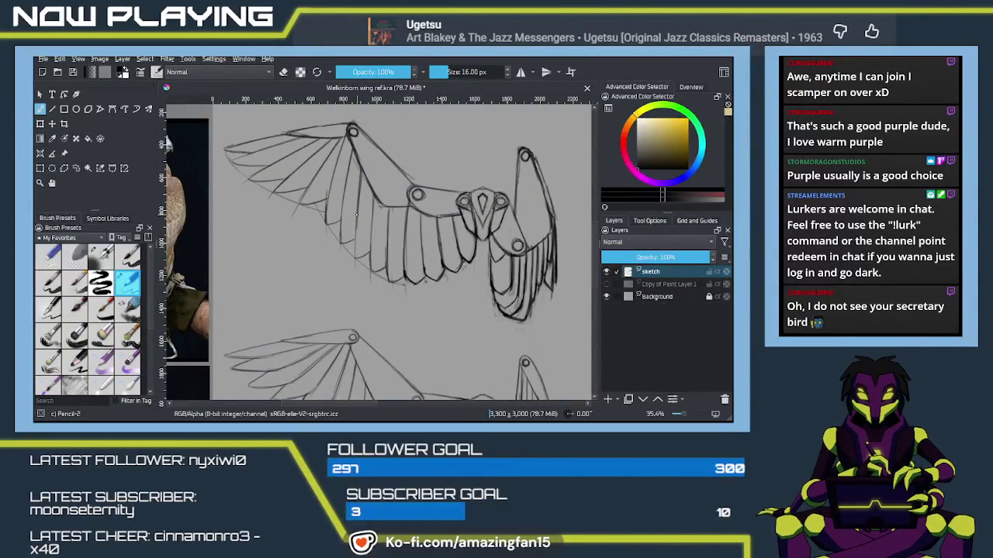
pyautogui.press('-')
pyautogui.press('-')
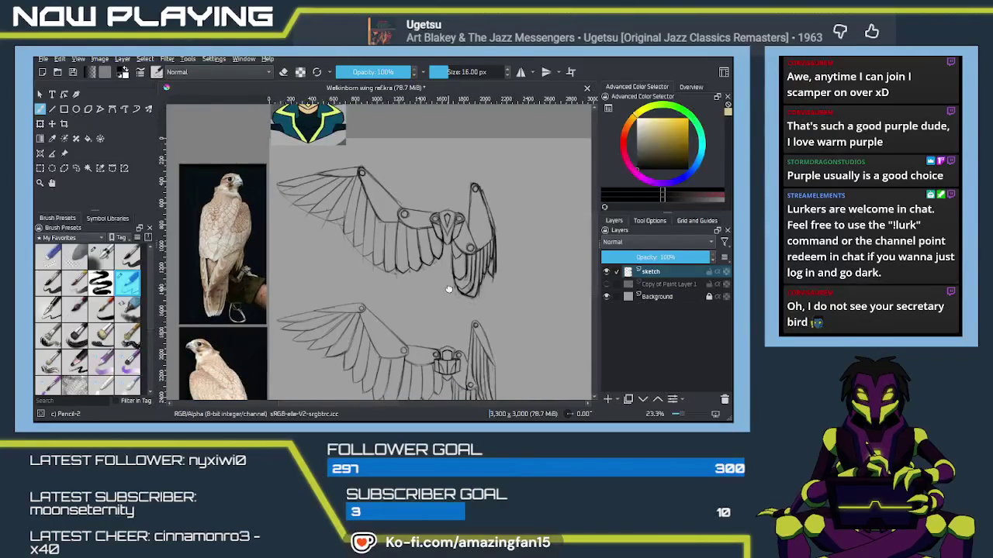
pyautogui.hscroll(5, 357, 293)
pyautogui.hscroll(3, 358, 293)
pyautogui.hscroll(3, 345, 304)
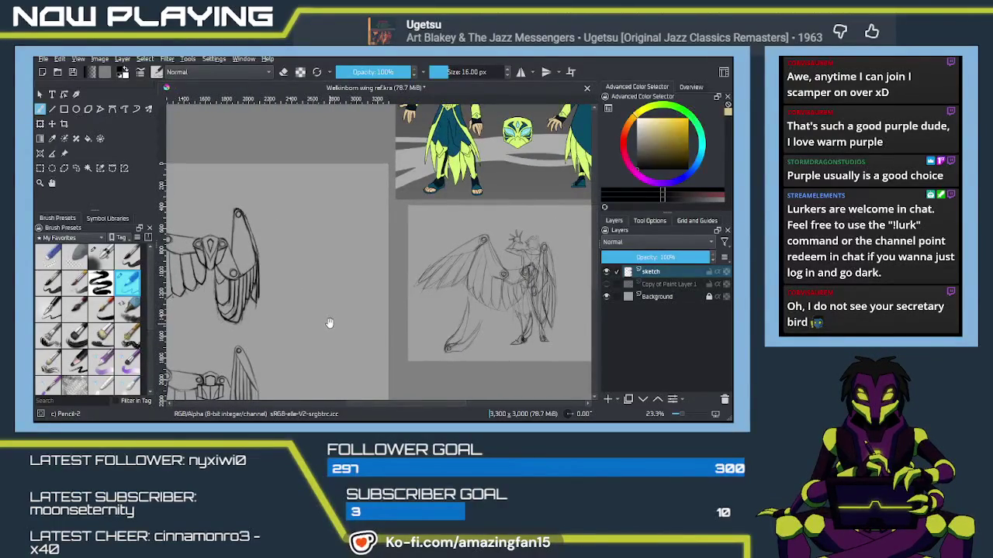
pyautogui.scroll(2, 331, 327)
pyautogui.scroll(2, 341, 322)
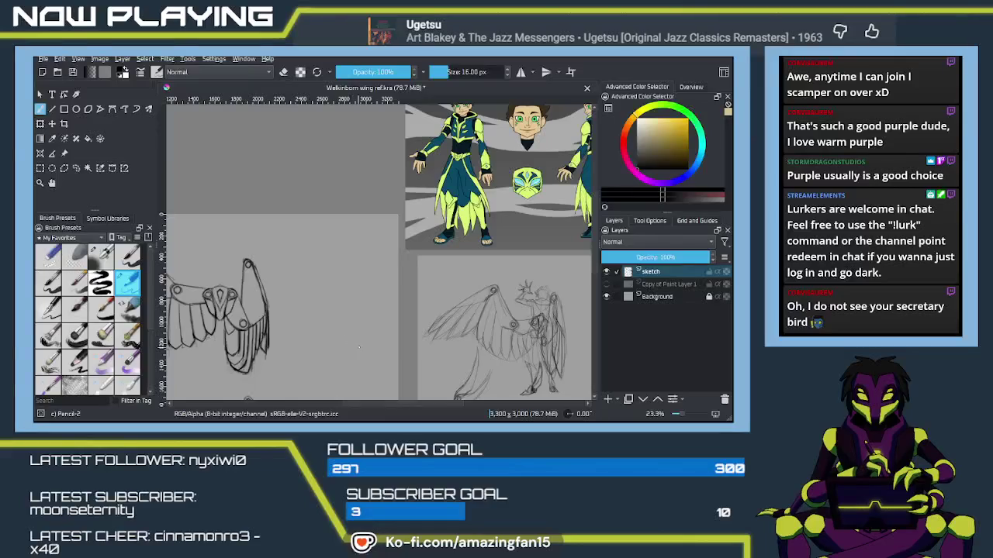
pyautogui.scroll(-2, 366, 335)
pyautogui.hscroll(-3, 363, 326)
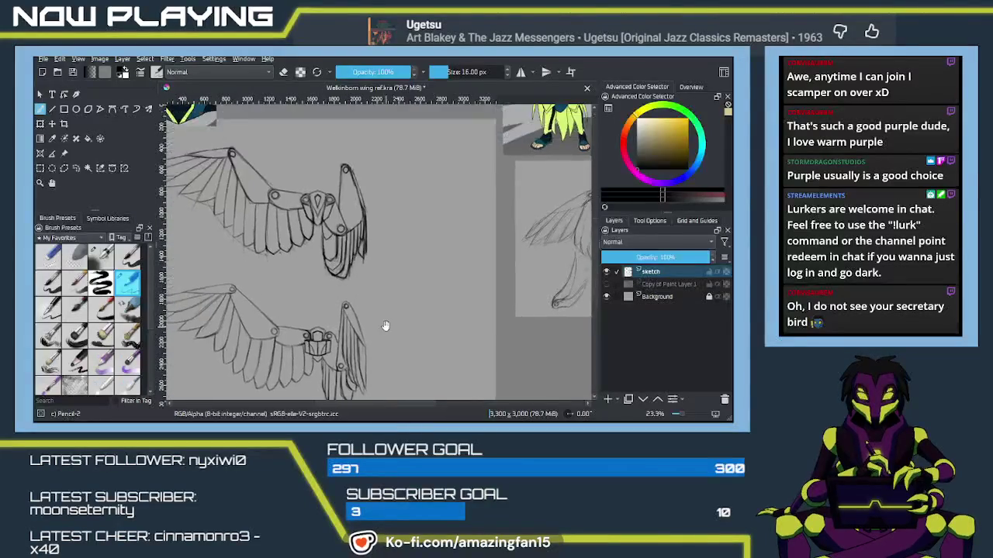
pyautogui.hscroll(-1, 362, 313)
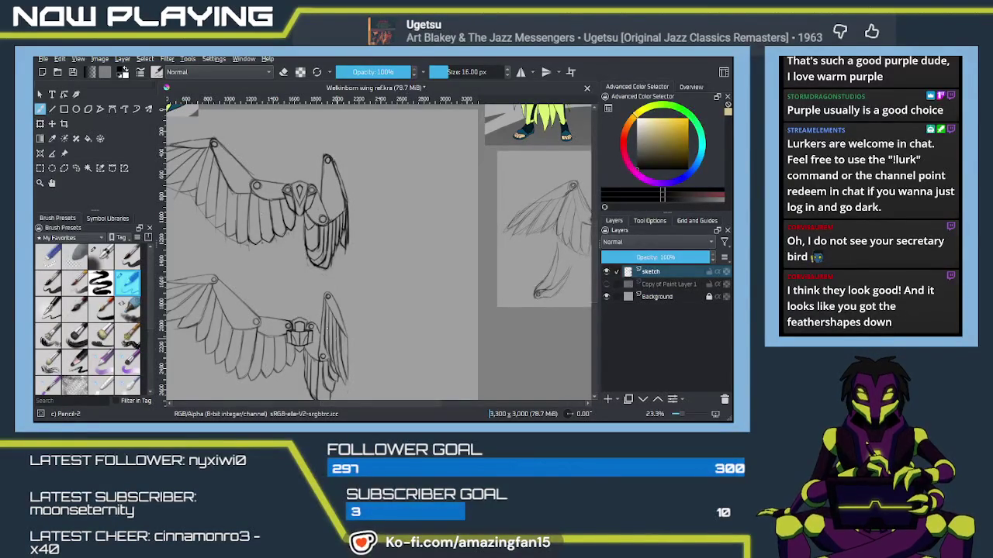
pyautogui.moveTo(296, 232); pyautogui.dragTo(353, 237)
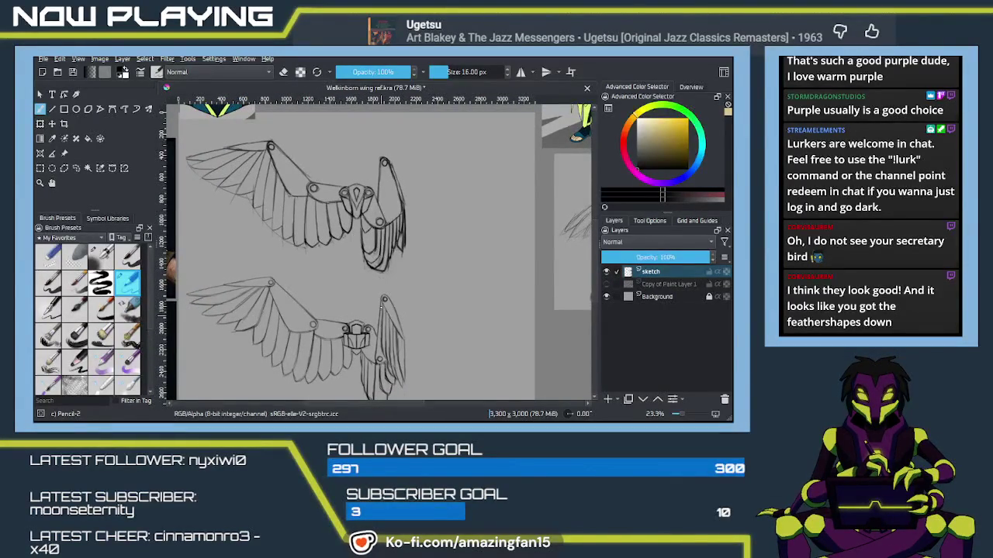
pyautogui.moveTo(363, 344); pyautogui.dragTo(429, 348)
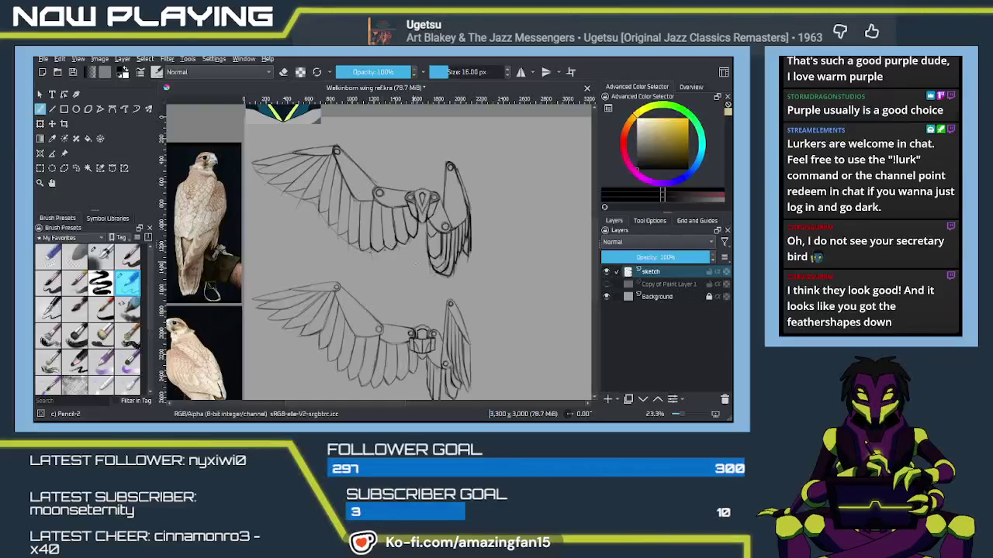
pyautogui.moveTo(418, 307); pyautogui.dragTo(423, 271)
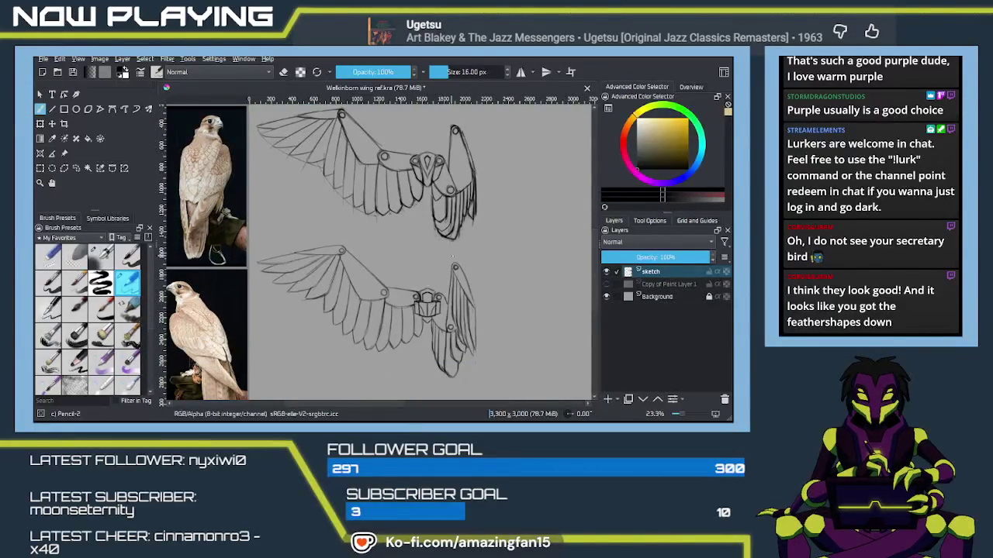
pyautogui.moveTo(532, 277); pyautogui.dragTo(527, 355)
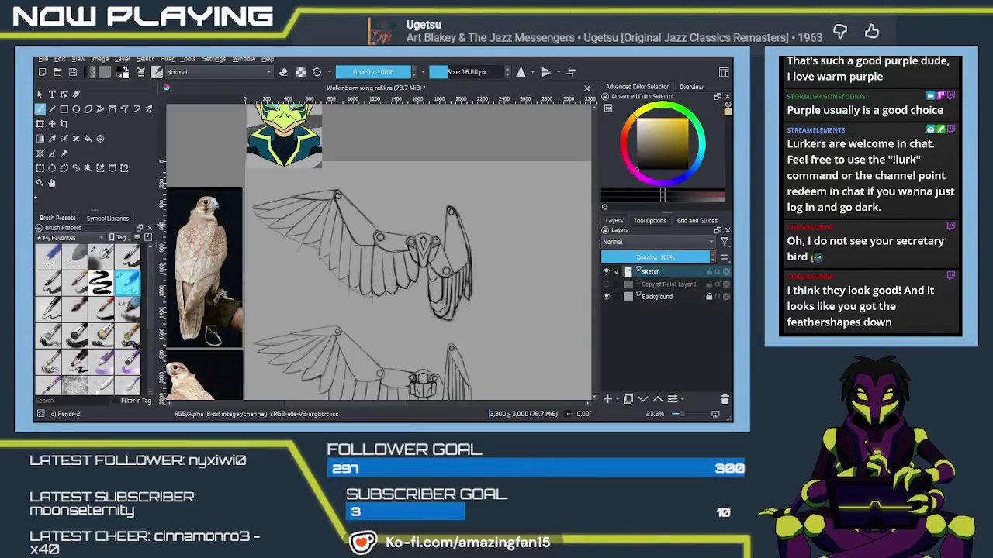
pyautogui.click(76, 168)
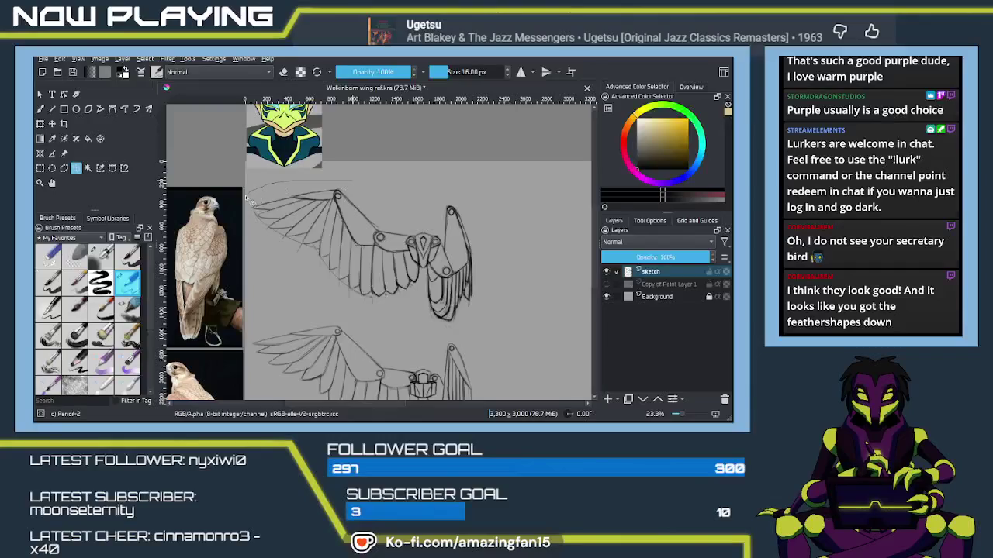
# Lasso the area beneath the upper wing and copy it onto a new sketch layer.
pyautogui.moveTo(369, 176); pyautogui.dragTo(363, 177)
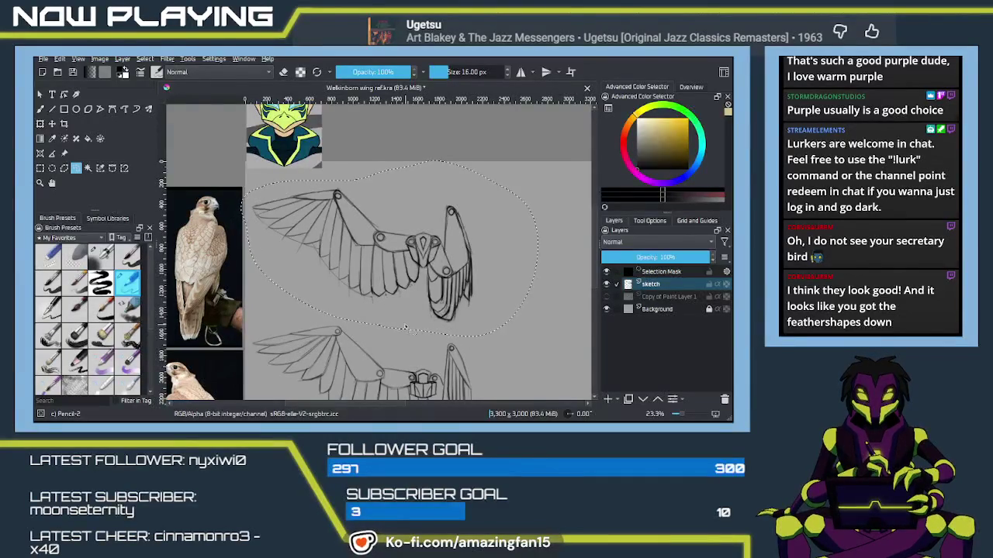
pyautogui.hotkey('ctrl', 'shift', 'a')
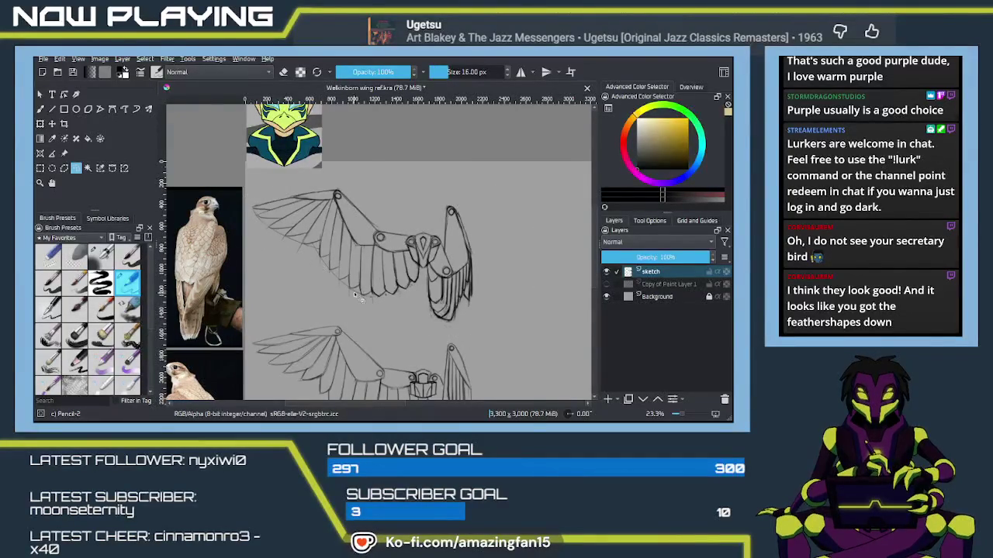
pyautogui.moveTo(378, 313); pyautogui.dragTo(452, 330)
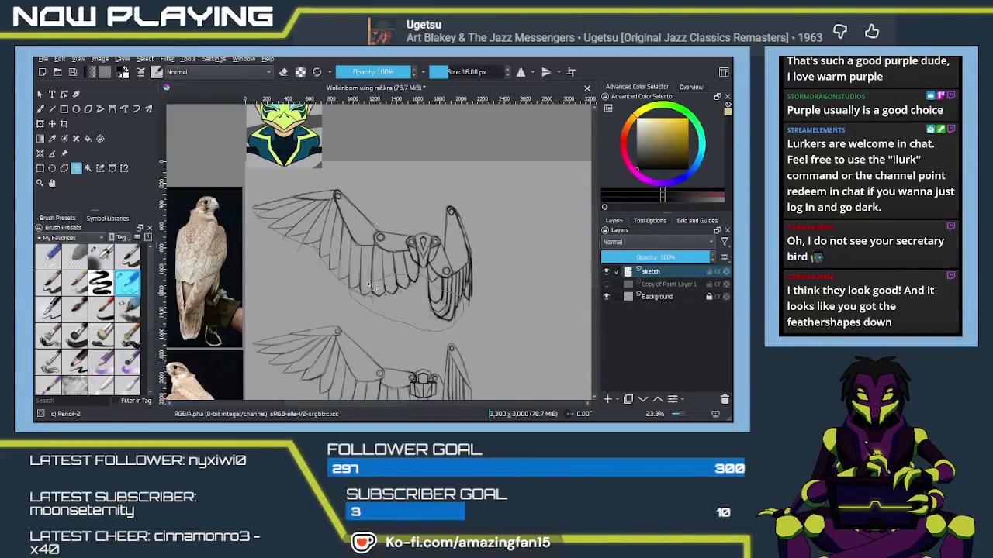
pyautogui.moveTo(373, 288); pyautogui.dragTo(355, 290)
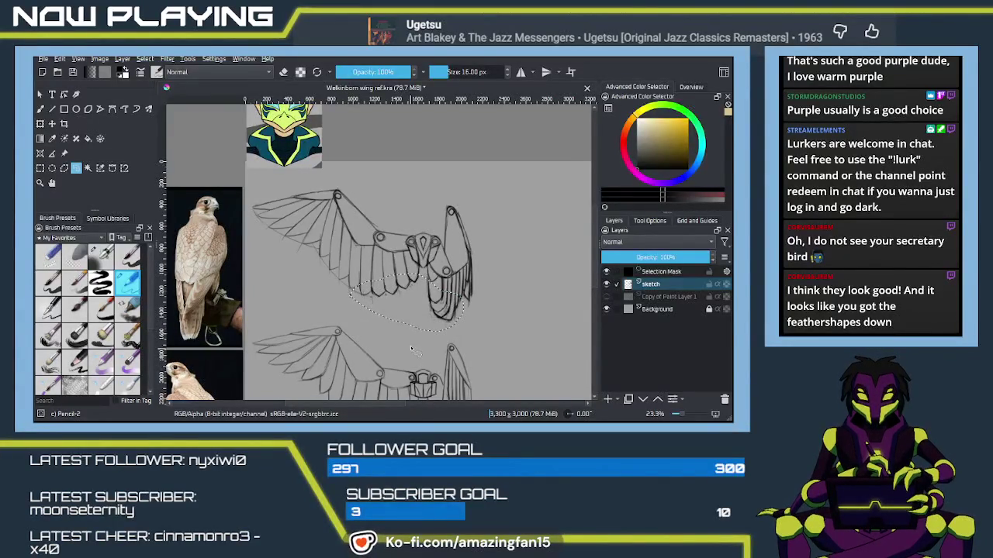
pyautogui.hotkey('ctrl', 'shift', 'j')
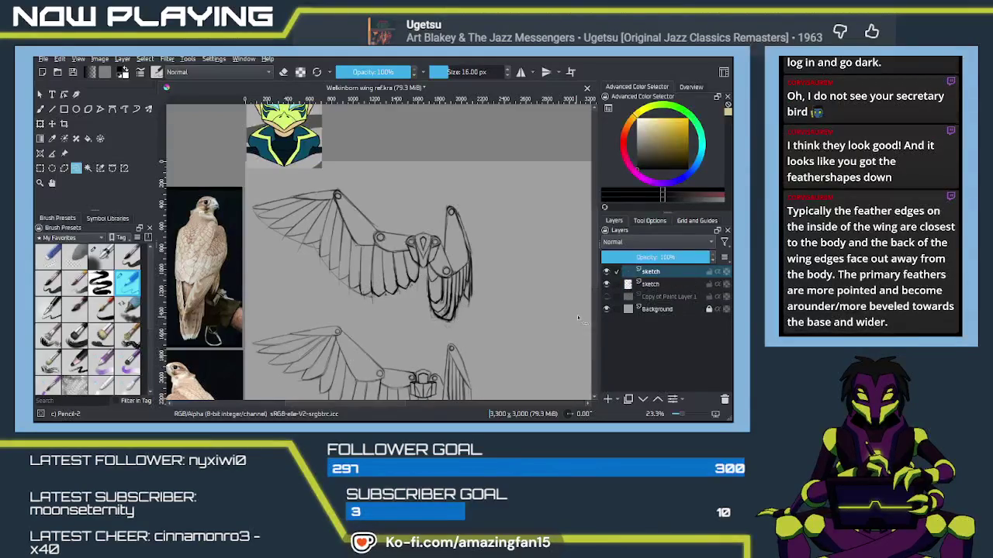
# Drop the lower sketch layer's opacity to 28%, then reselect the top layer.
pyautogui.click(655, 284)
pyautogui.moveTo(677, 257); pyautogui.dragTo(632, 259)
pyautogui.moveTo(462, 320); pyautogui.dragTo(481, 250)
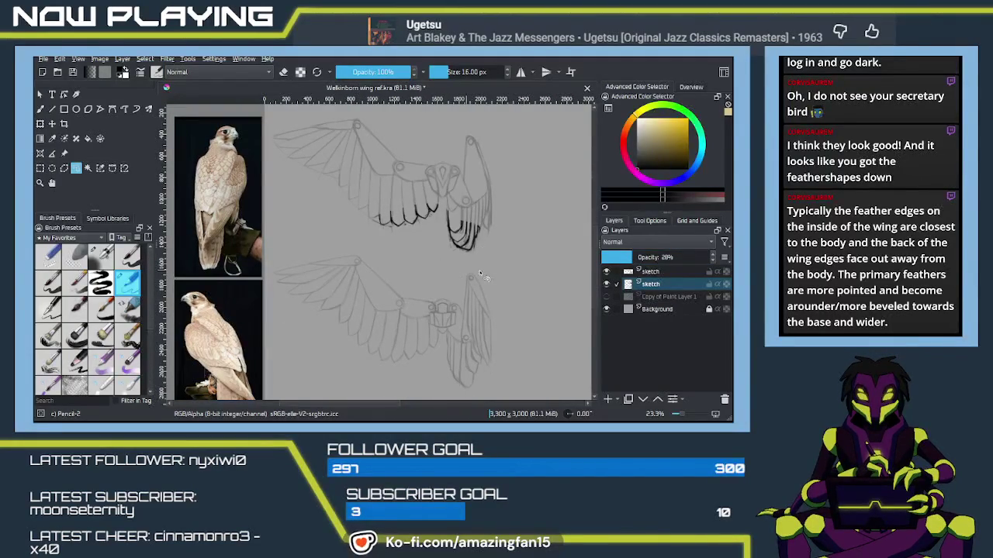
pyautogui.click(644, 273)
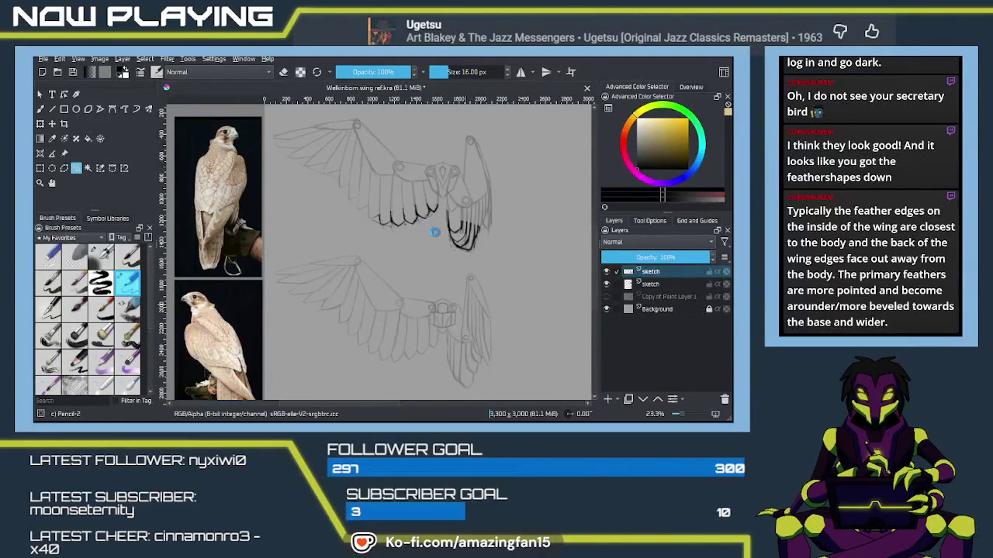
# Transform the dark feather strokes down onto the lower wing's feather tips.
pyautogui.hotkey('ctrl', 't')
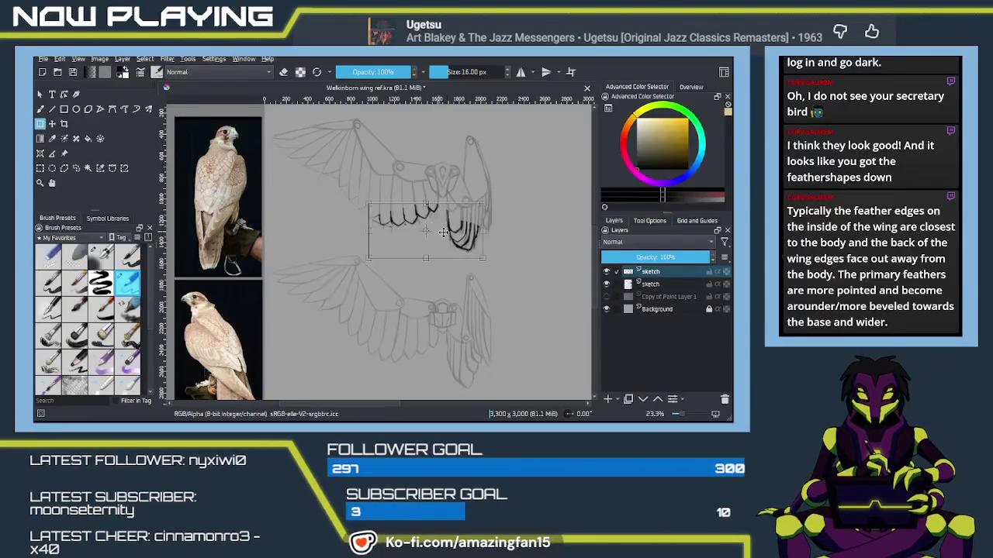
pyautogui.moveTo(448, 232); pyautogui.dragTo(444, 366)
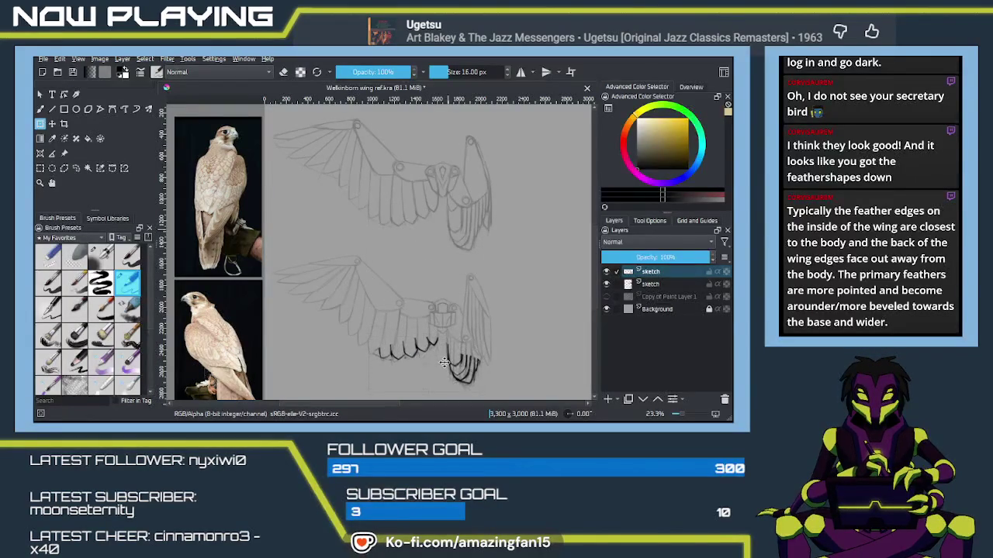
pyautogui.scroll(1, 429, 372)
pyautogui.scroll(2, 446, 347)
pyautogui.scroll(1, 446, 310)
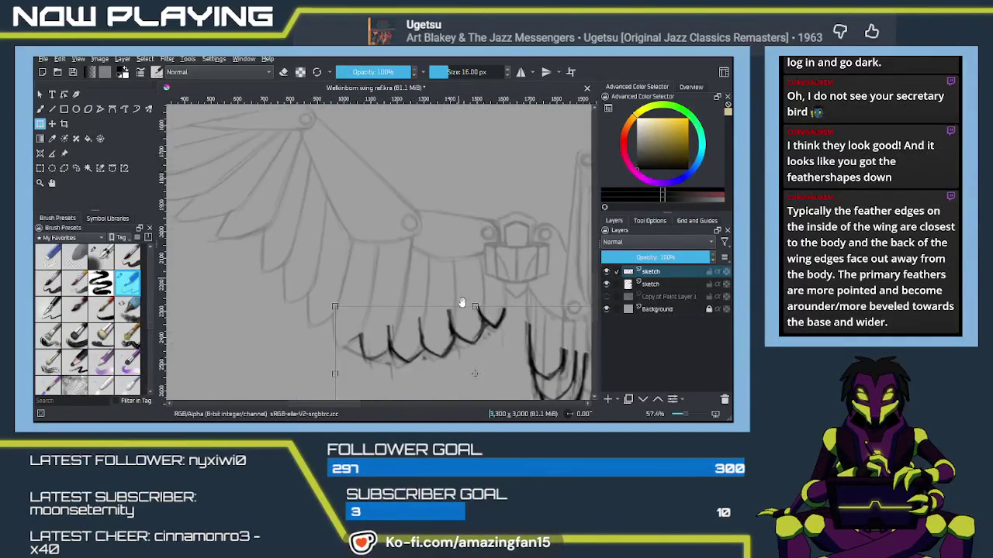
pyautogui.scroll(1, 444, 268)
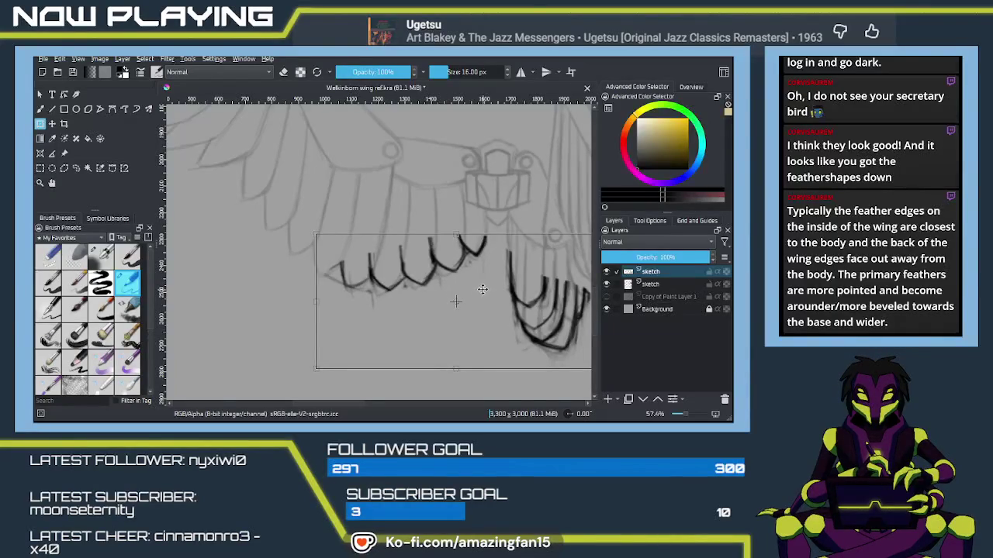
pyautogui.press('Return')
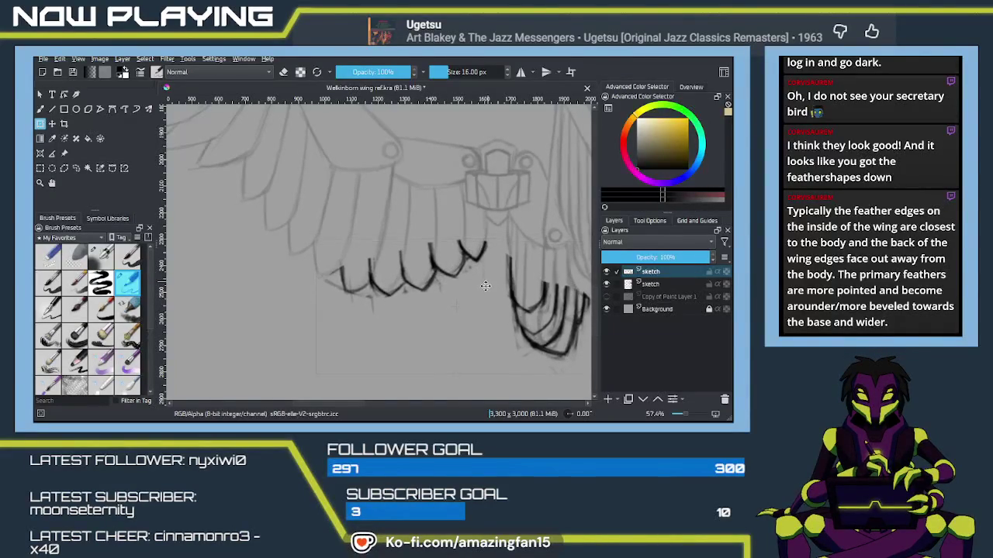
# Nudge the feather strokes slightly to realign them over the faded sketch.
pyautogui.moveTo(486, 282); pyautogui.dragTo(486, 280)
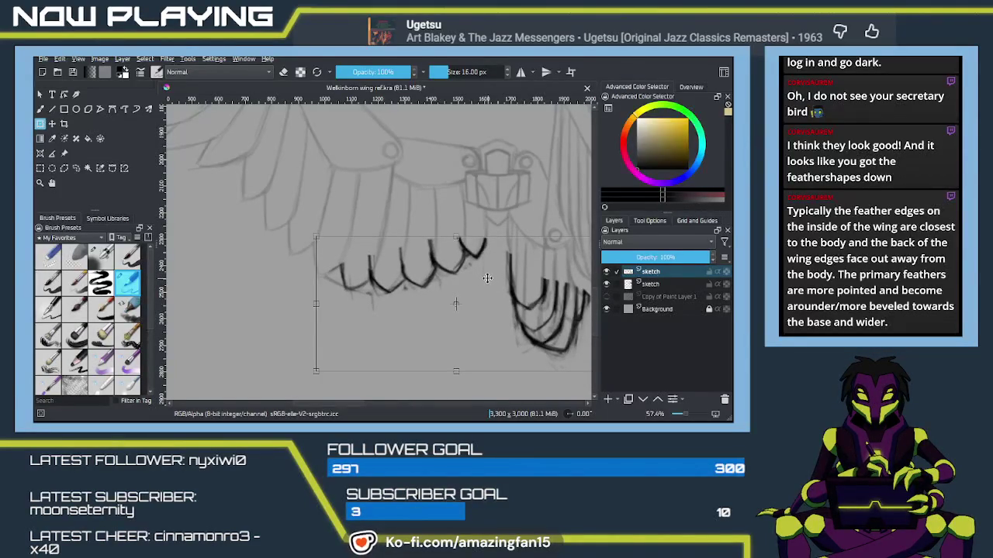
pyautogui.moveTo(486, 280); pyautogui.dragTo(482, 283)
pyautogui.hscroll(-1, 482, 283)
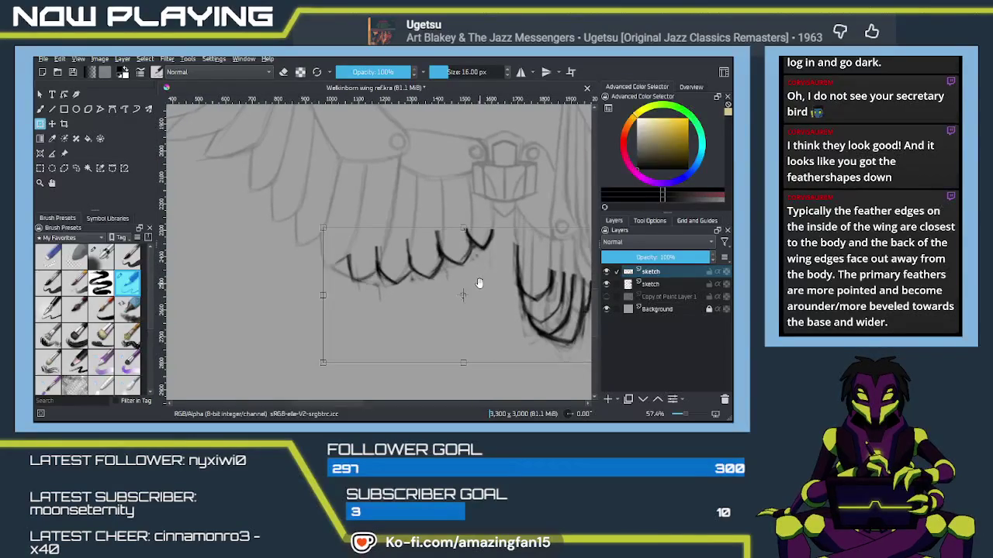
pyautogui.hscroll(-1, 479, 284)
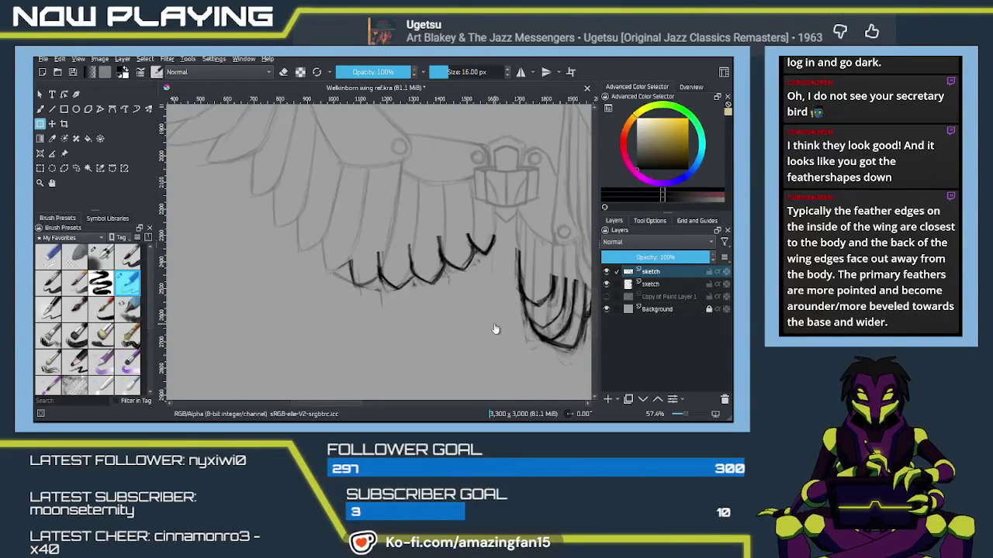
pyautogui.click(663, 286)
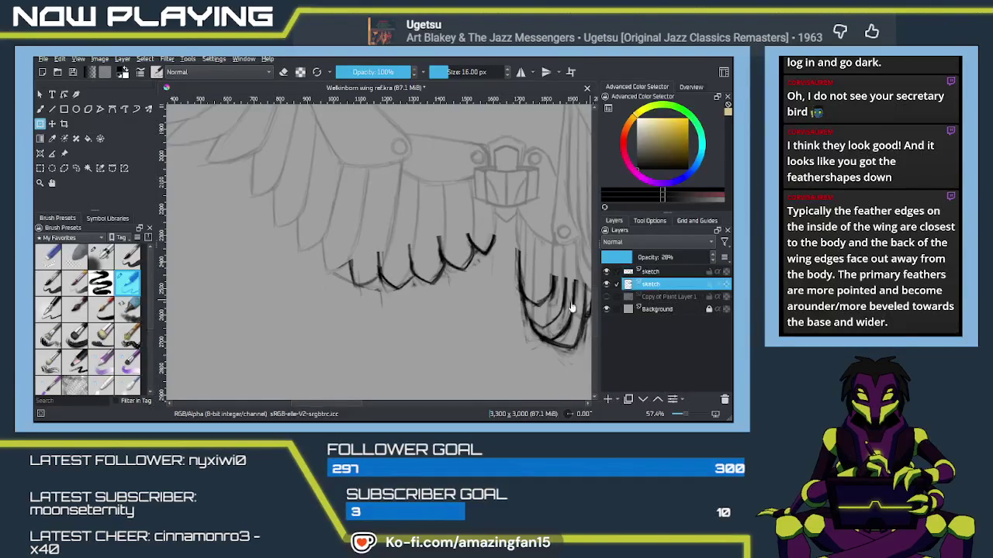
# Rub out the sketch lines beside the rightmost feather with Eraser Soft.
pyautogui.press('b')
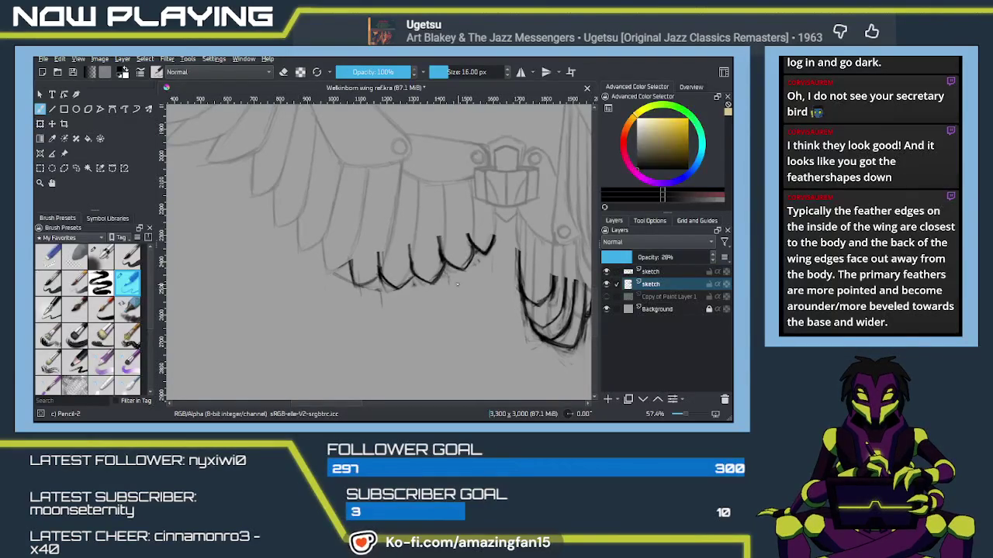
pyautogui.press('e')
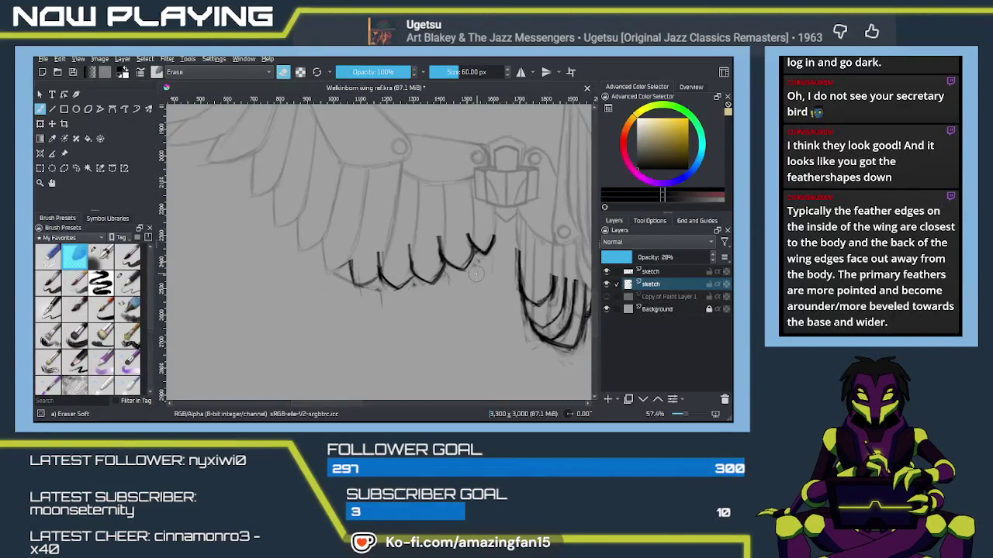
pyautogui.moveTo(495, 259); pyautogui.dragTo(467, 239)
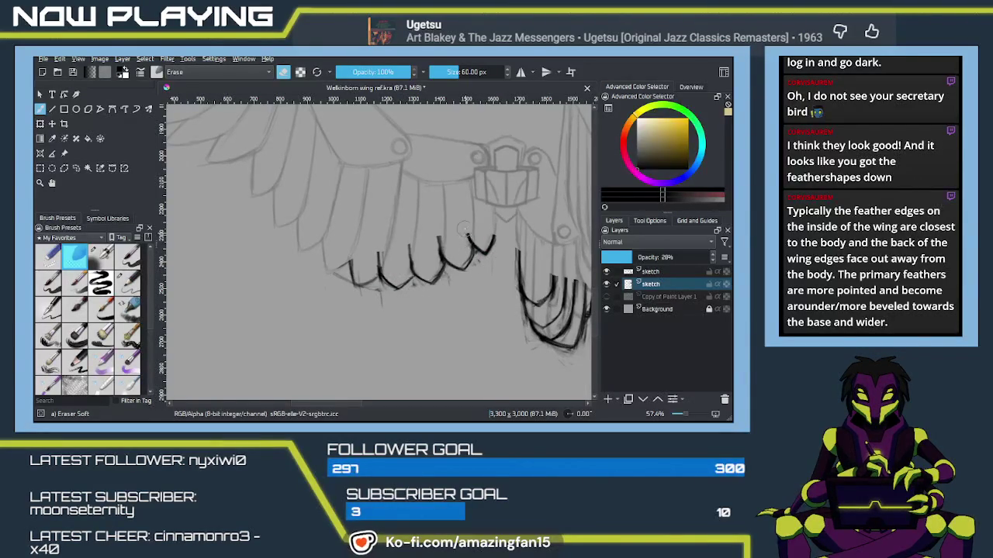
pyautogui.click(657, 276)
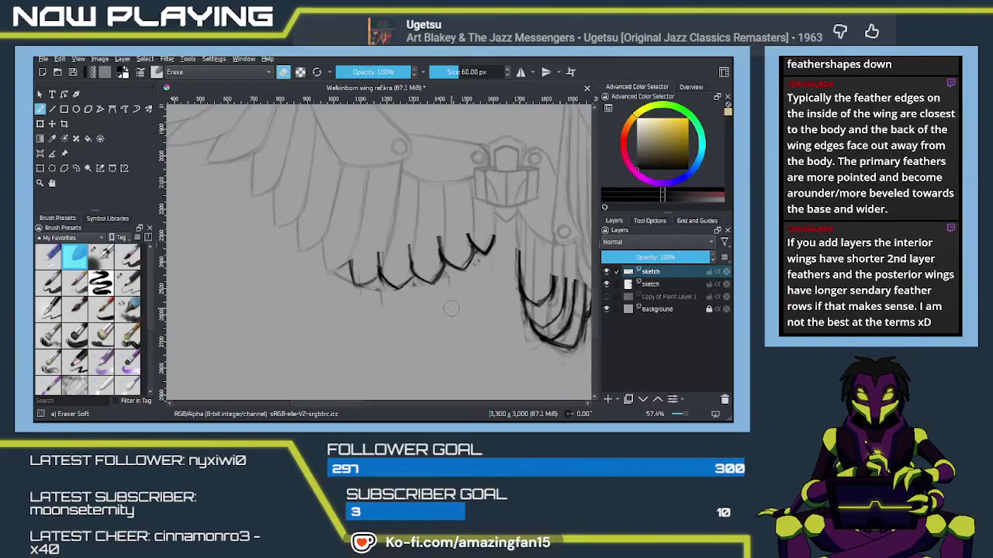
# Erase the left end of a feather stroke and survey both wing sketches.
pyautogui.scroll(-3, 450, 308)
pyautogui.moveTo(342, 248); pyautogui.dragTo(408, 273)
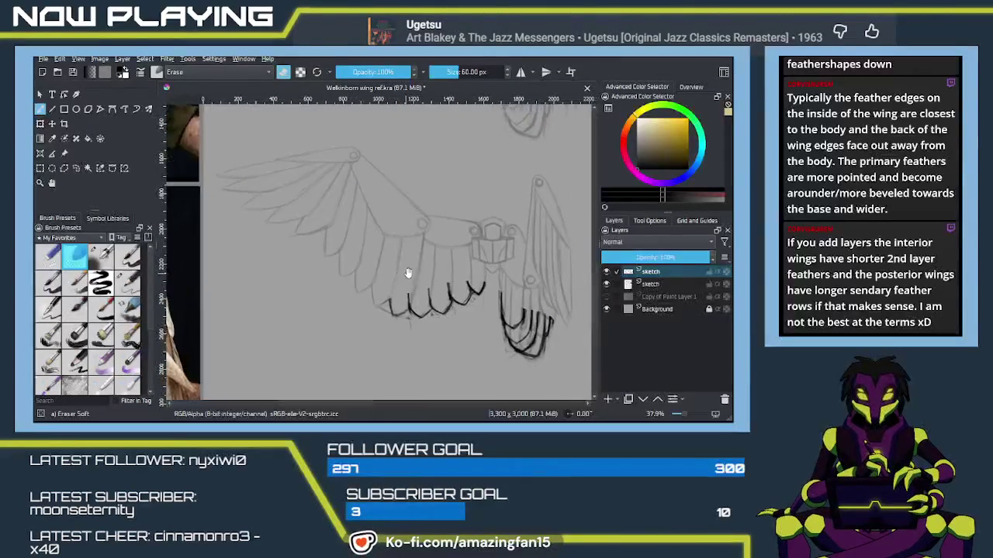
pyautogui.moveTo(396, 318); pyautogui.dragTo(391, 309)
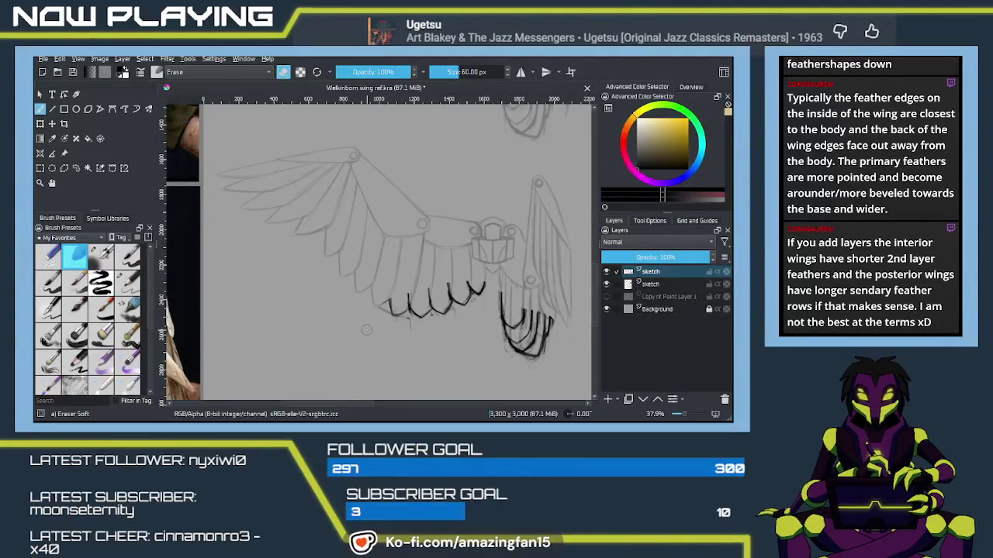
pyautogui.moveTo(457, 249)
pyautogui.mouseDown()
pyautogui.moveTo(411, 333)
pyautogui.moveTo(426, 328)
pyautogui.moveTo(406, 288)
pyautogui.moveTo(425, 276)
pyautogui.mouseUp()
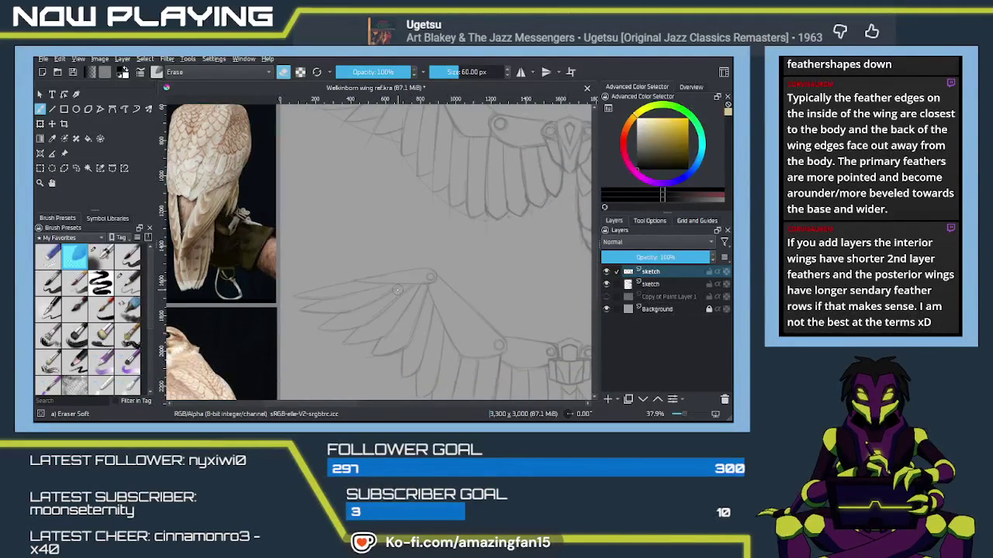
pyautogui.moveTo(453, 261)
pyautogui.mouseDown()
pyautogui.moveTo(450, 283)
pyautogui.moveTo(406, 269)
pyautogui.mouseUp()
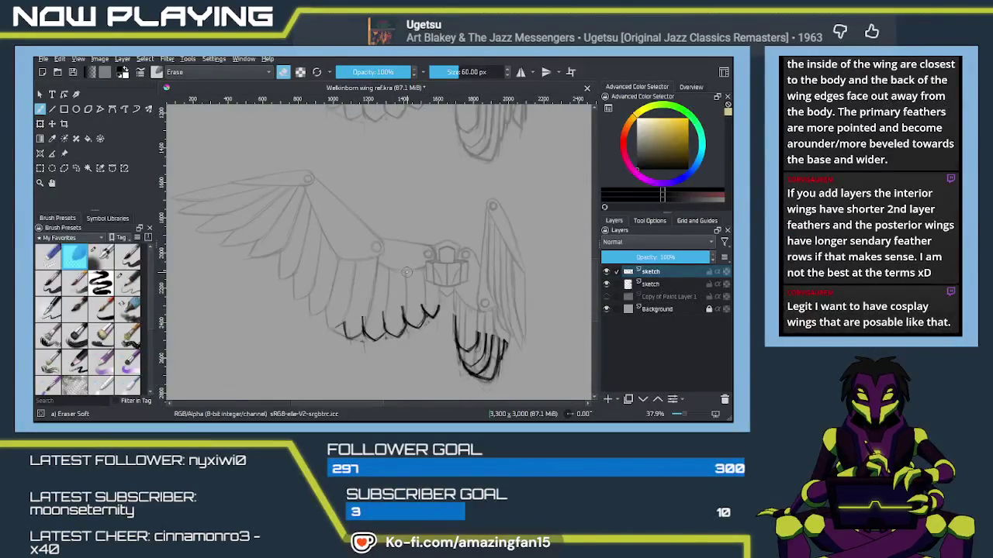
pyautogui.moveTo(388, 215)
pyautogui.mouseDown()
pyautogui.moveTo(438, 328)
pyautogui.moveTo(437, 365)
pyautogui.mouseUp()
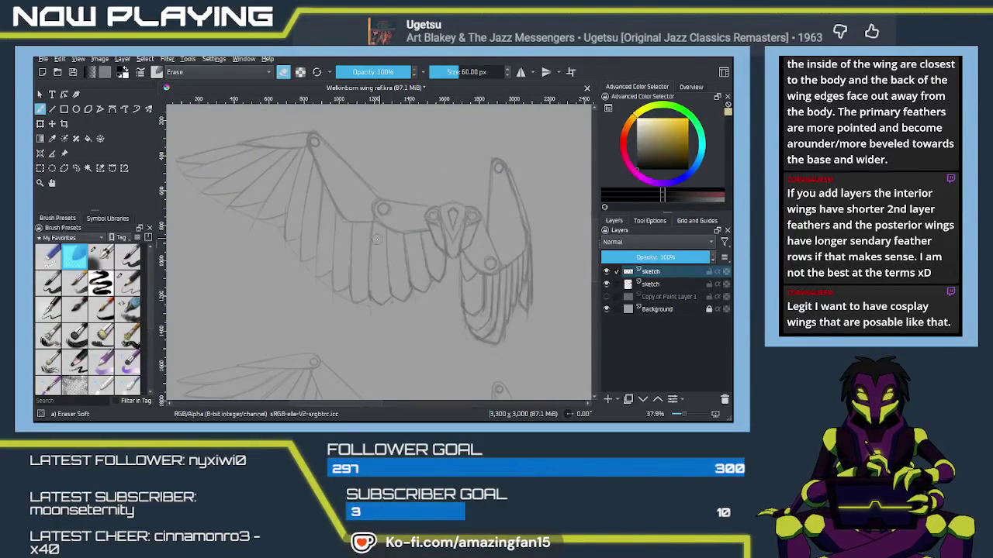
pyautogui.moveTo(412, 330); pyautogui.dragTo(449, 349)
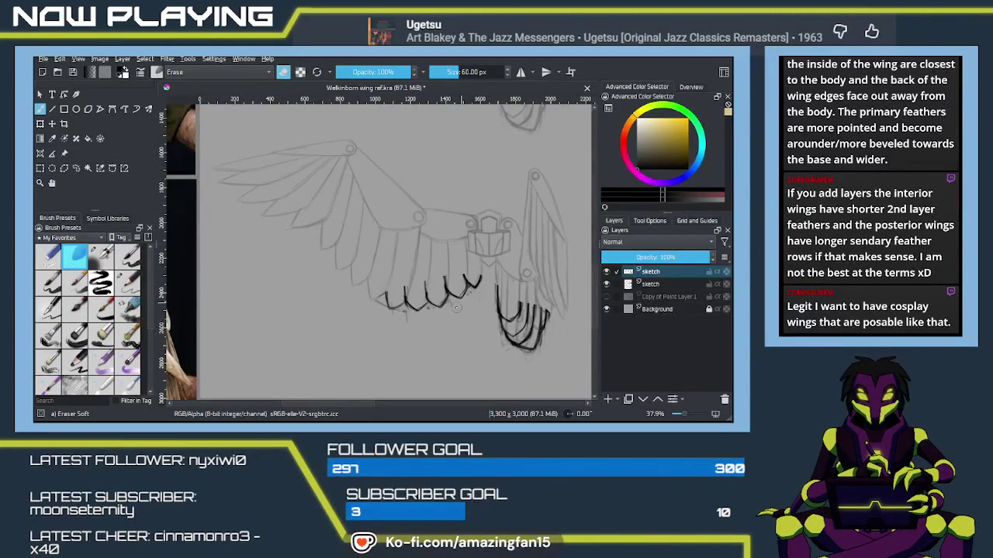
pyautogui.scroll(1, 456, 308)
pyautogui.scroll(1, 451, 301)
pyautogui.scroll(1, 449, 296)
pyautogui.scroll(1, 449, 297)
pyautogui.scroll(1, 446, 287)
pyautogui.scroll(2, 457, 291)
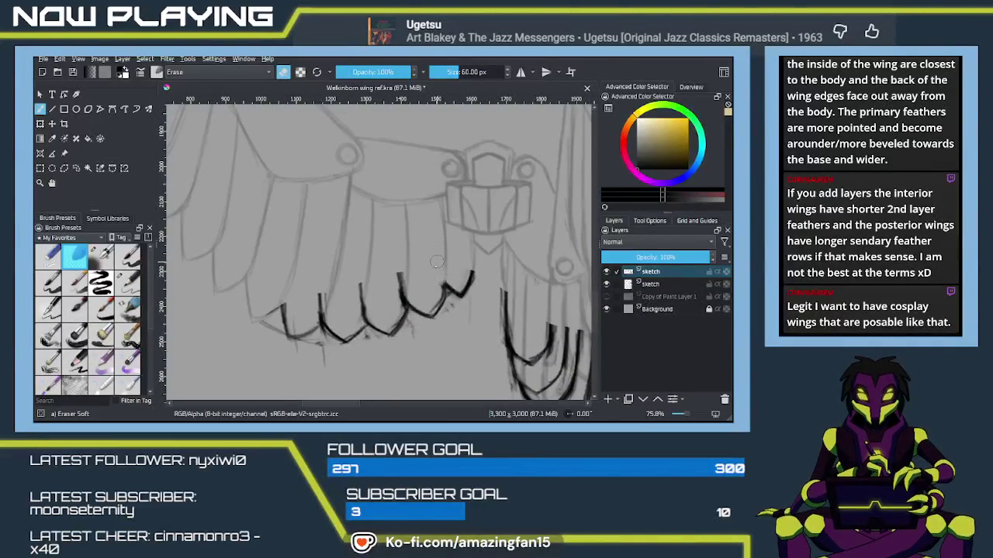
# Erase the top and tip of feather strokes and stray bits near the lower strokes.
pyautogui.moveTo(397, 271)
pyautogui.mouseDown()
pyautogui.moveTo(400, 295)
pyautogui.moveTo(401, 273)
pyautogui.mouseUp()
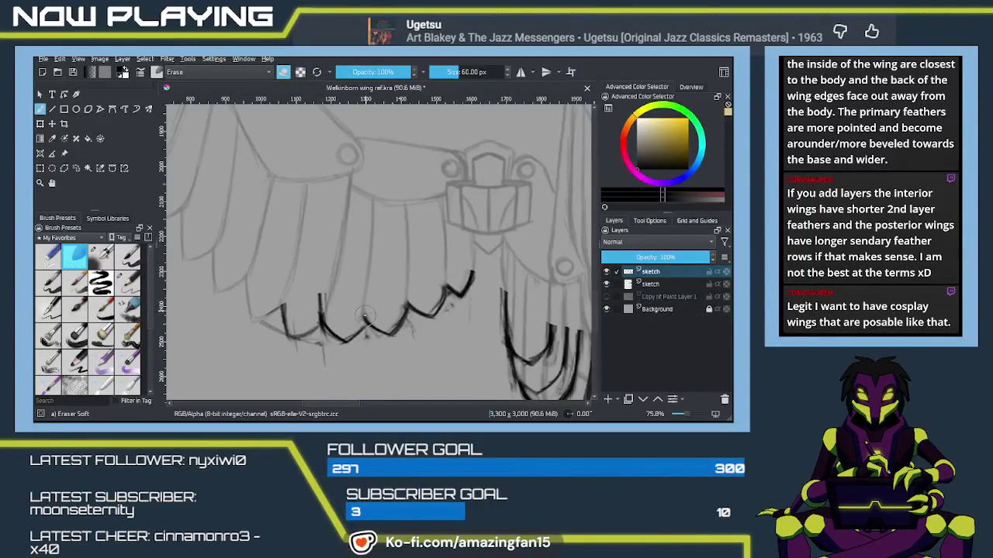
pyautogui.click(319, 292)
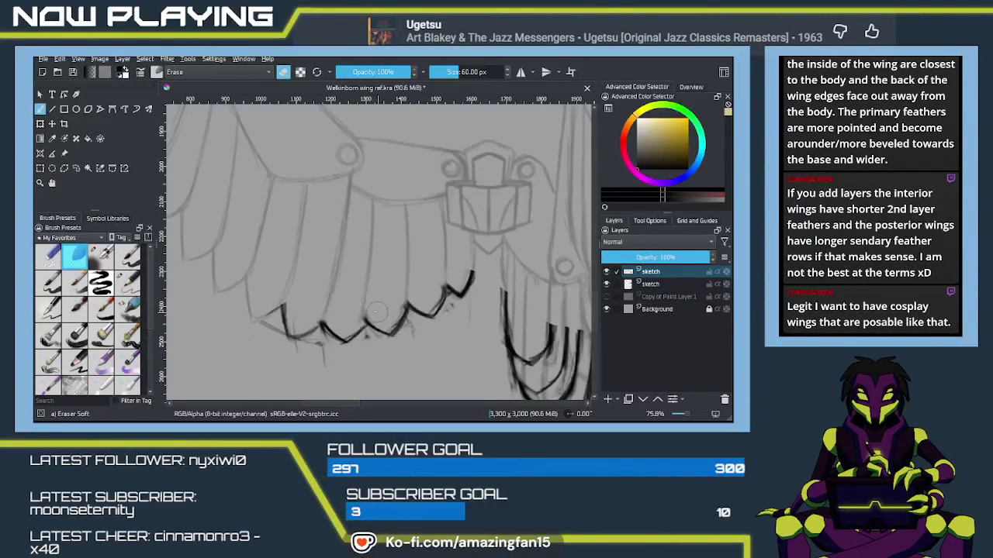
pyautogui.moveTo(351, 365); pyautogui.dragTo(369, 358)
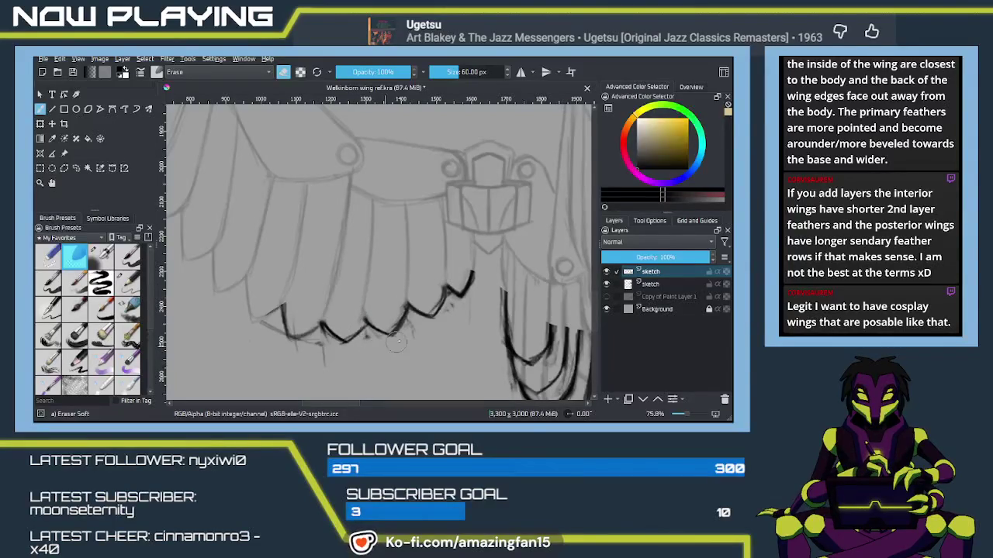
pyautogui.moveTo(447, 332); pyautogui.dragTo(398, 344)
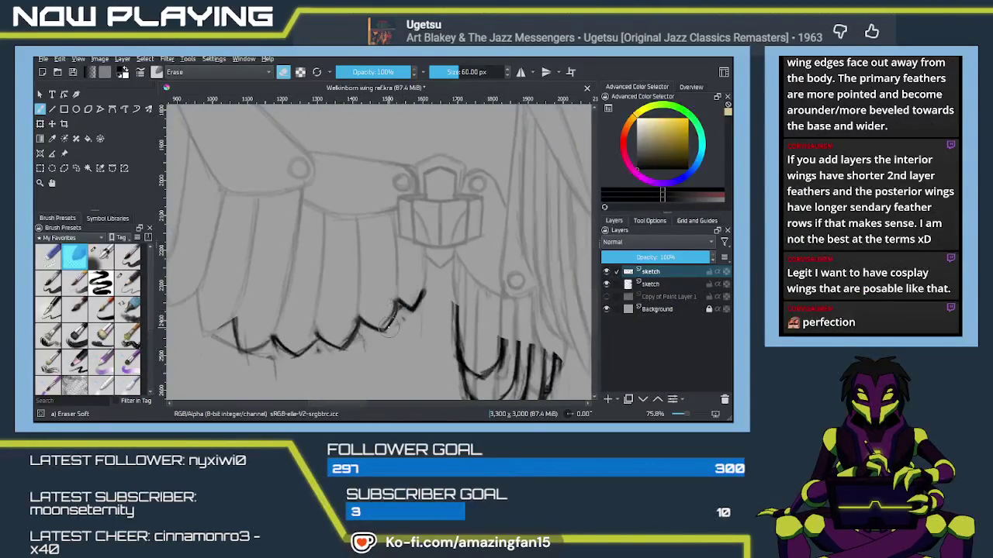
pyautogui.moveTo(451, 379); pyautogui.dragTo(339, 283)
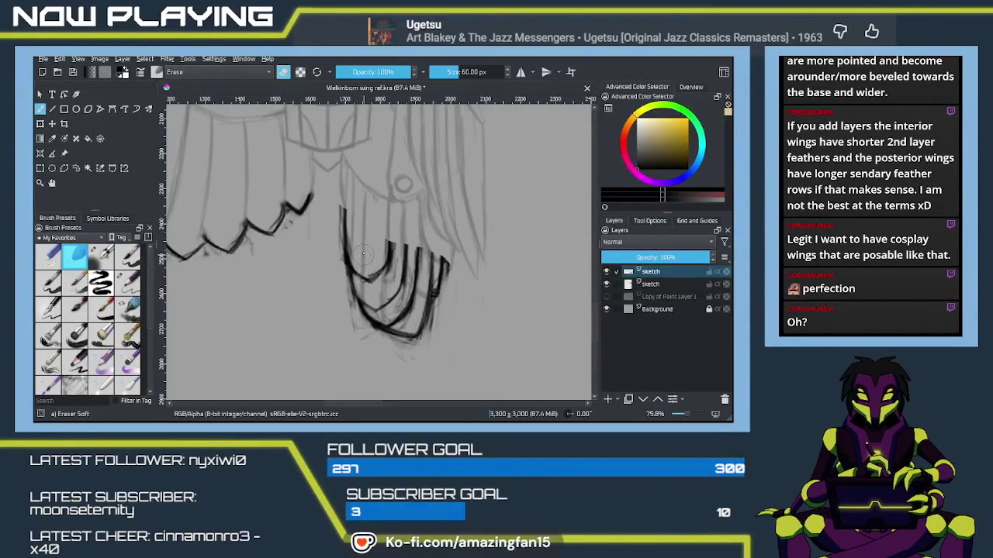
pyautogui.moveTo(362, 253); pyautogui.dragTo(372, 284)
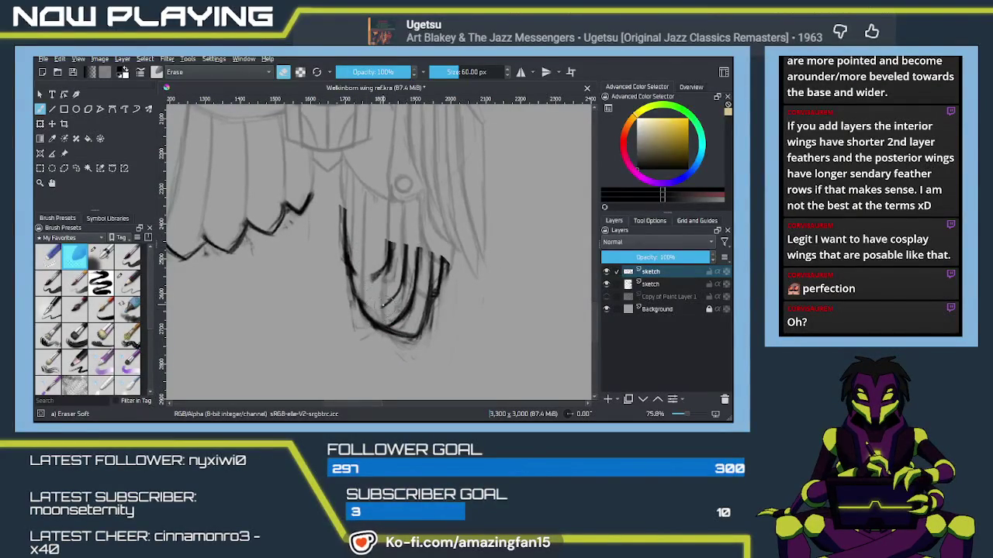
pyautogui.hotkey('ctrl', 'z')
pyautogui.hotkey('ctrl', 'z')
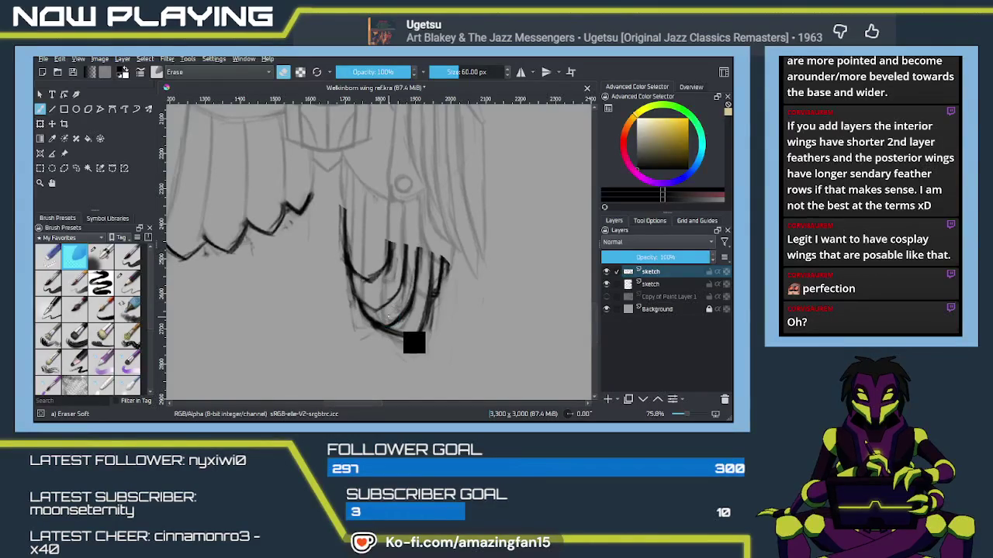
# Erase the thick black inner strokes of the folded right wing.
pyautogui.moveTo(390, 309)
pyautogui.mouseDown()
pyautogui.moveTo(385, 326)
pyautogui.moveTo(369, 326)
pyautogui.mouseUp()
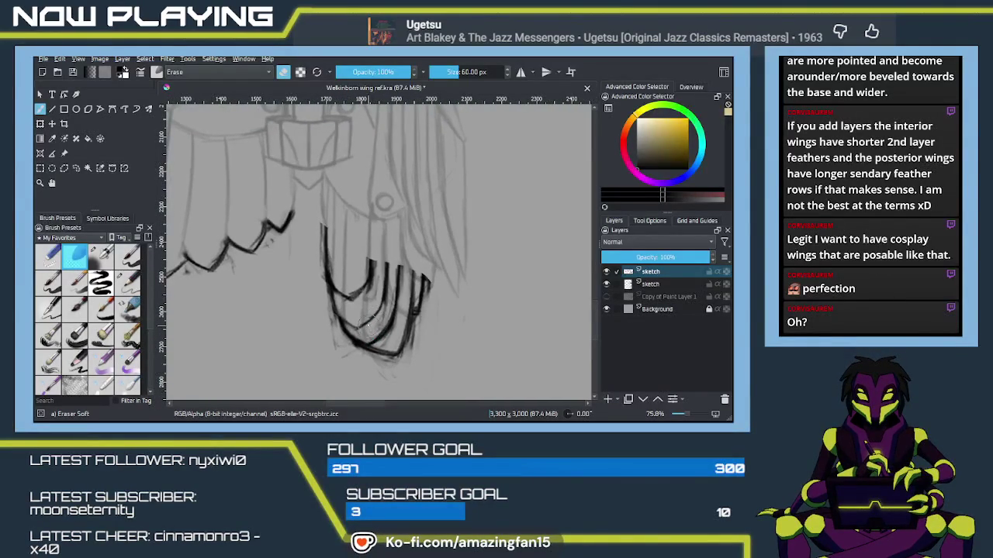
pyautogui.moveTo(317, 223)
pyautogui.mouseDown()
pyautogui.moveTo(341, 326)
pyautogui.moveTo(354, 297)
pyautogui.moveTo(365, 345)
pyautogui.moveTo(353, 341)
pyautogui.moveTo(388, 285)
pyautogui.mouseUp()
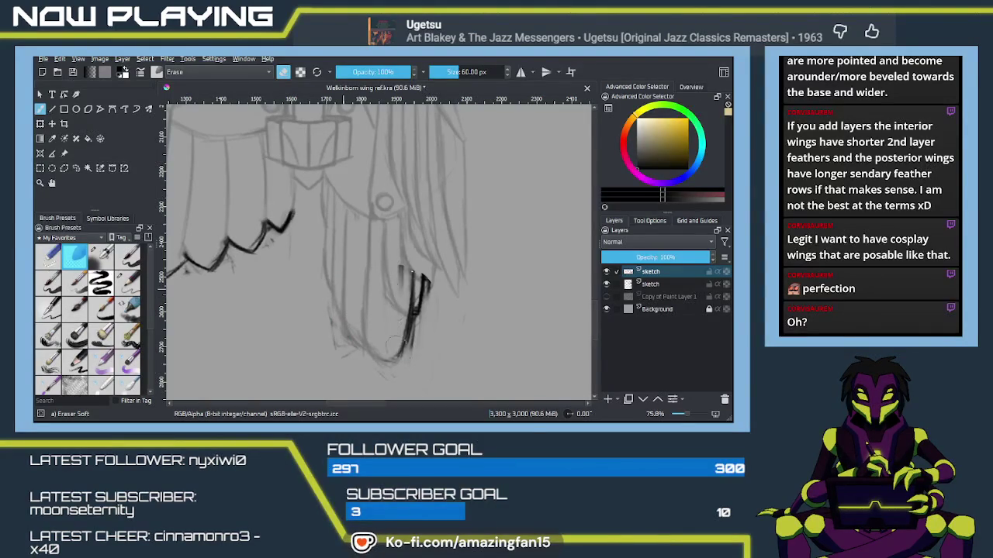
pyautogui.moveTo(394, 342); pyautogui.dragTo(410, 261)
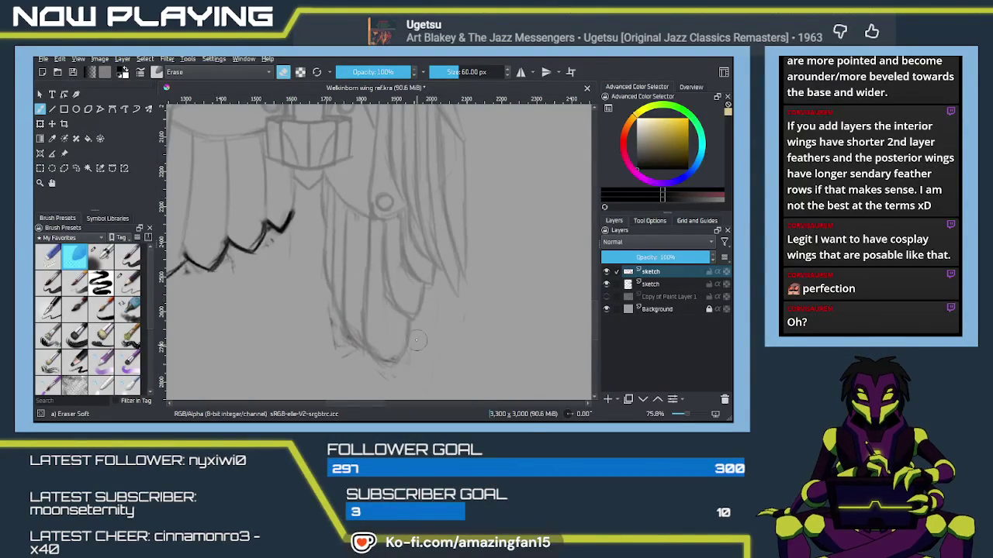
# Drag the top 'sketch' layer below the second sketch layer in the Layers docker.
pyautogui.moveTo(383, 308); pyautogui.dragTo(375, 234)
pyautogui.moveTo(380, 279); pyautogui.dragTo(421, 277)
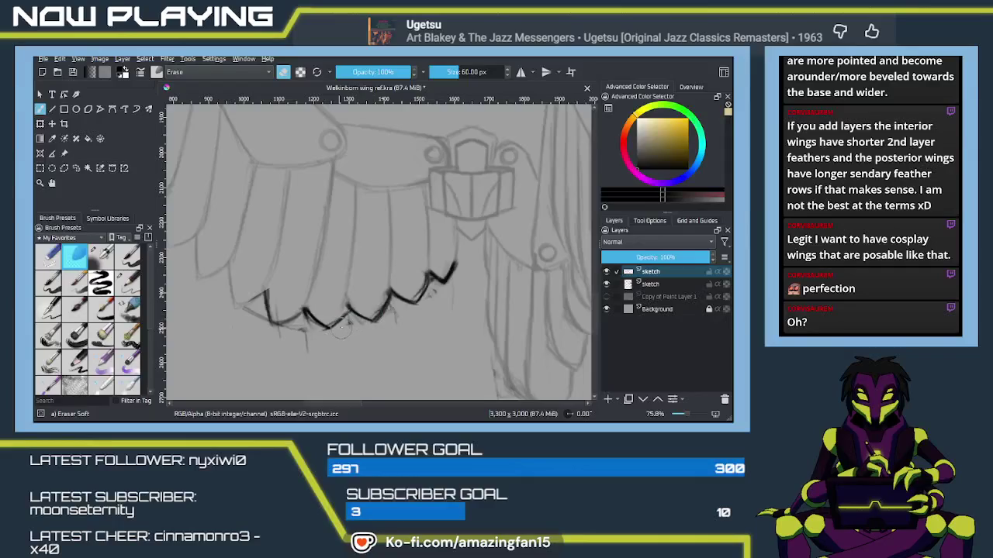
pyautogui.moveTo(656, 272); pyautogui.dragTo(655, 287)
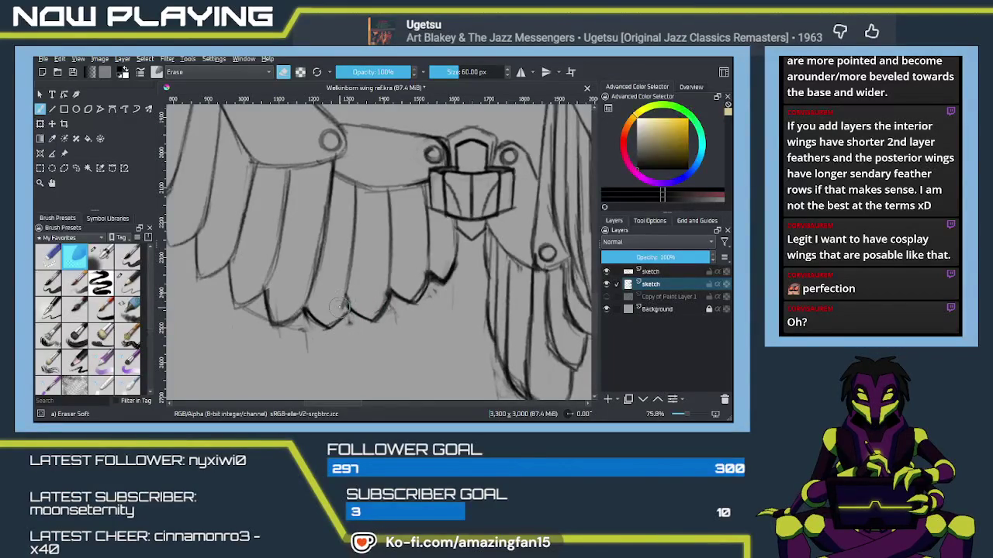
# Lighten faint strokes between the feathers and draw a dark vertical line there.
pyautogui.moveTo(342, 268); pyautogui.dragTo(340, 298)
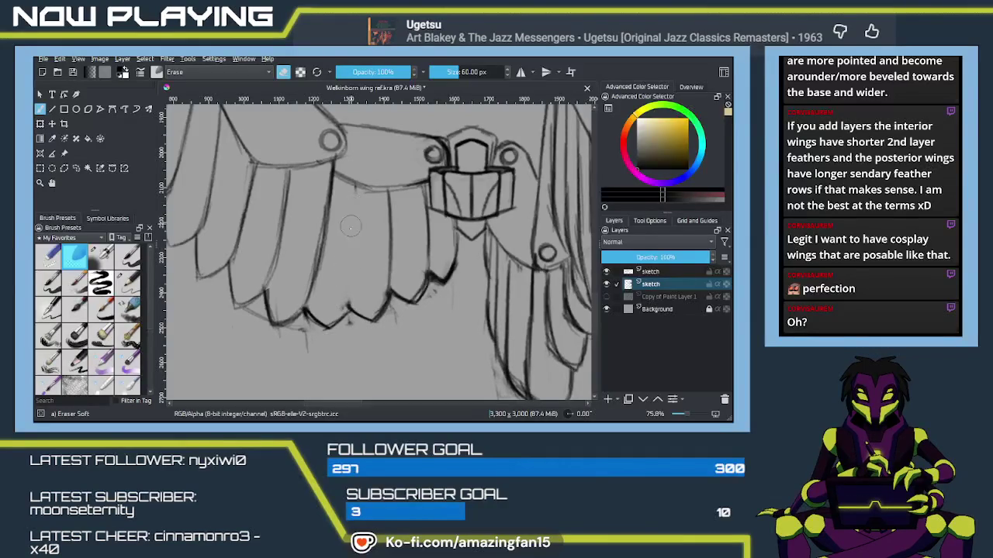
pyautogui.press('/')
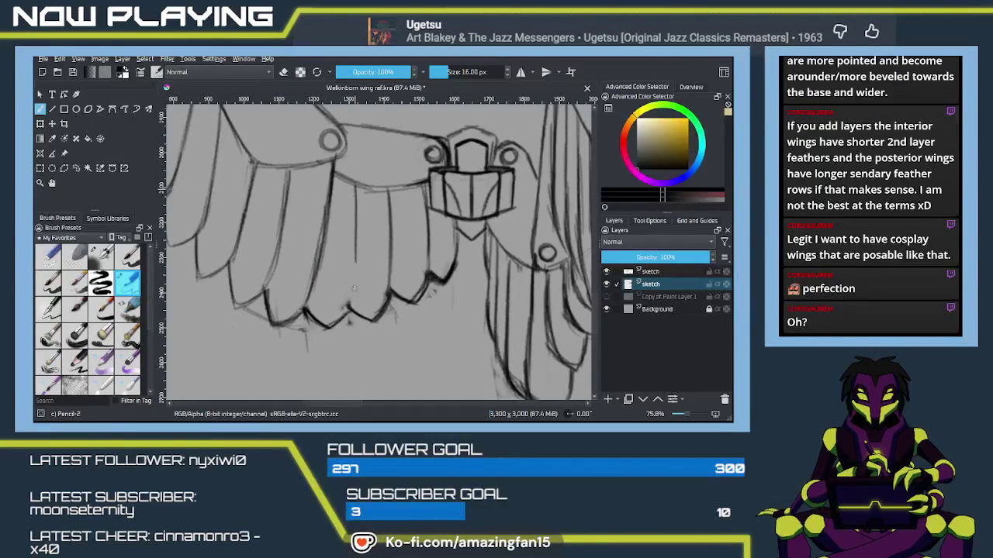
pyautogui.moveTo(356, 186); pyautogui.dragTo(351, 305)
pyautogui.moveTo(354, 250); pyautogui.dragTo(350, 310)
pyautogui.moveTo(353, 272); pyautogui.dragTo(350, 304)
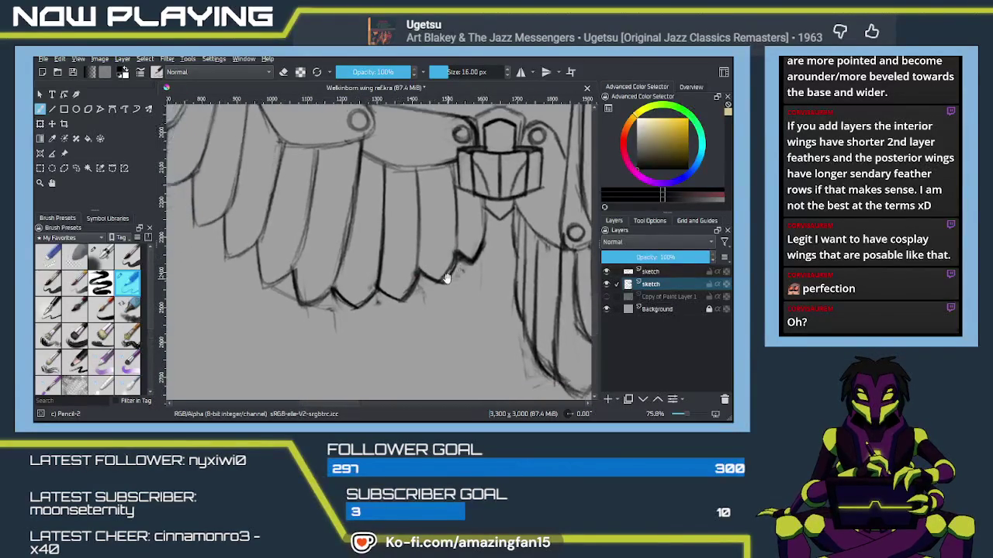
# Toggle to the top layer and eraser, then back to the second layer and pencil.
pyautogui.moveTo(432, 282)
pyautogui.mouseDown()
pyautogui.moveTo(382, 316)
pyautogui.moveTo(396, 327)
pyautogui.moveTo(322, 312)
pyautogui.mouseUp()
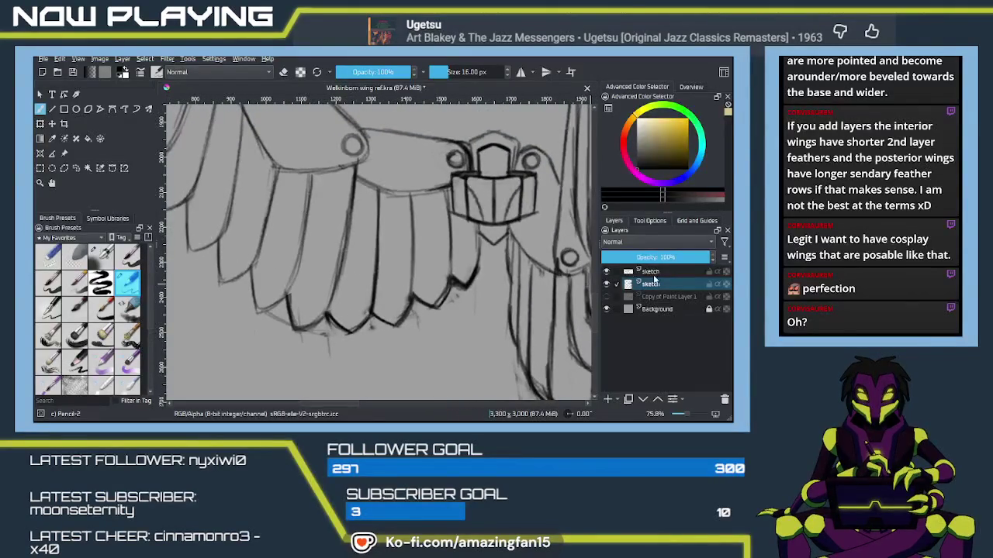
pyautogui.press('pageup')
pyautogui.press('e')
pyautogui.click(630, 286)
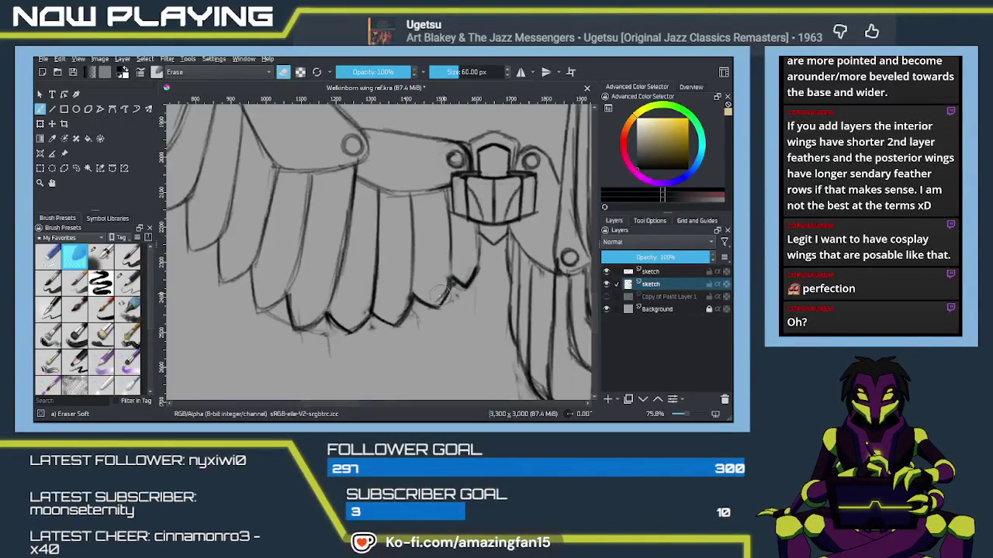
pyautogui.press('/')
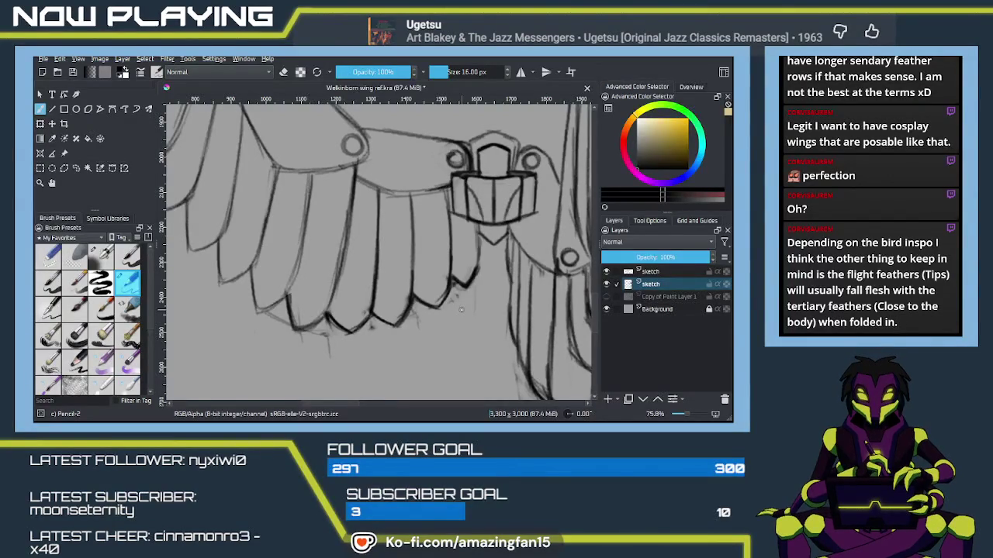
# Zoom out to view the falcon reference photos, then return to the wing sketches.
pyautogui.scroll(-1, 461, 309)
pyautogui.scroll(-2, 461, 309)
pyautogui.moveTo(543, 310)
pyautogui.mouseDown()
pyautogui.moveTo(468, 275)
pyautogui.moveTo(379, 304)
pyautogui.mouseUp()
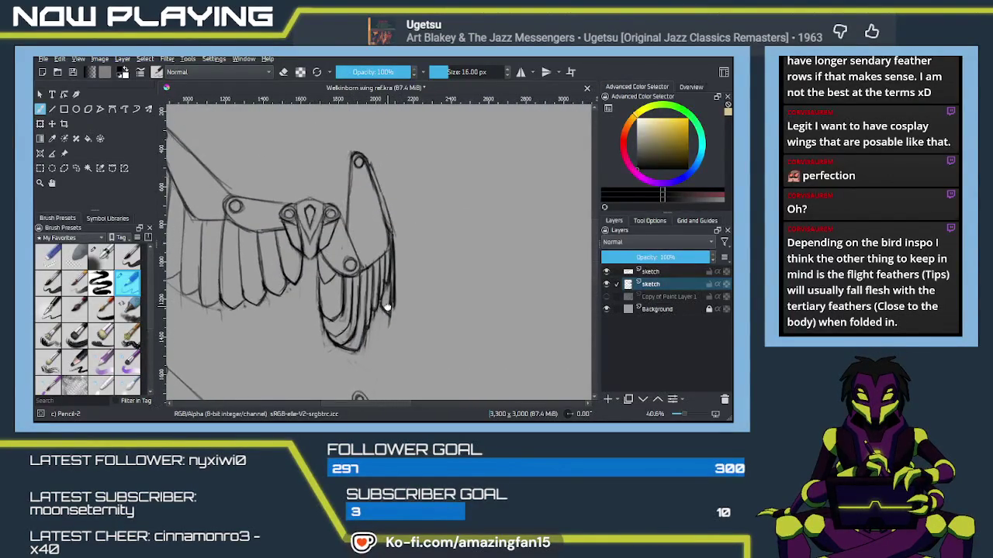
pyautogui.moveTo(379, 305); pyautogui.dragTo(344, 193)
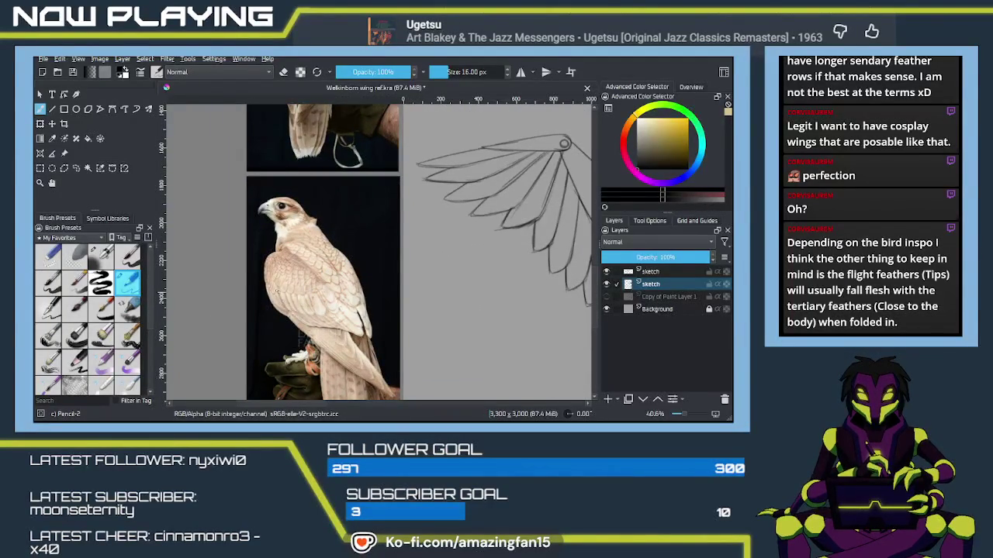
pyautogui.moveTo(311, 322)
pyautogui.mouseDown()
pyautogui.moveTo(385, 300)
pyautogui.moveTo(502, 299)
pyautogui.moveTo(390, 264)
pyautogui.mouseUp()
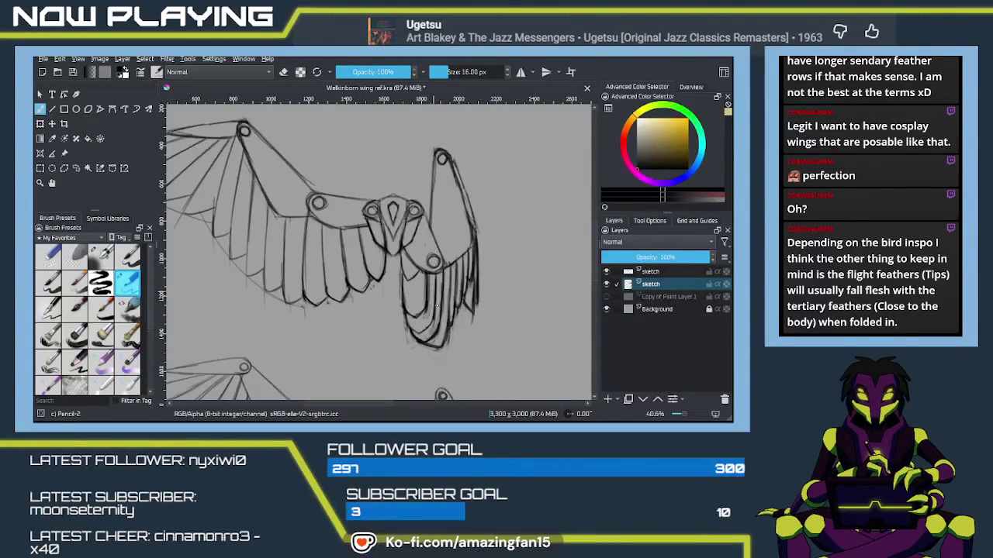
# Centre the folded right wing and add pencil strokes to its feathers.
pyautogui.scroll(2, 476, 295)
pyautogui.scroll(-2, 466, 318)
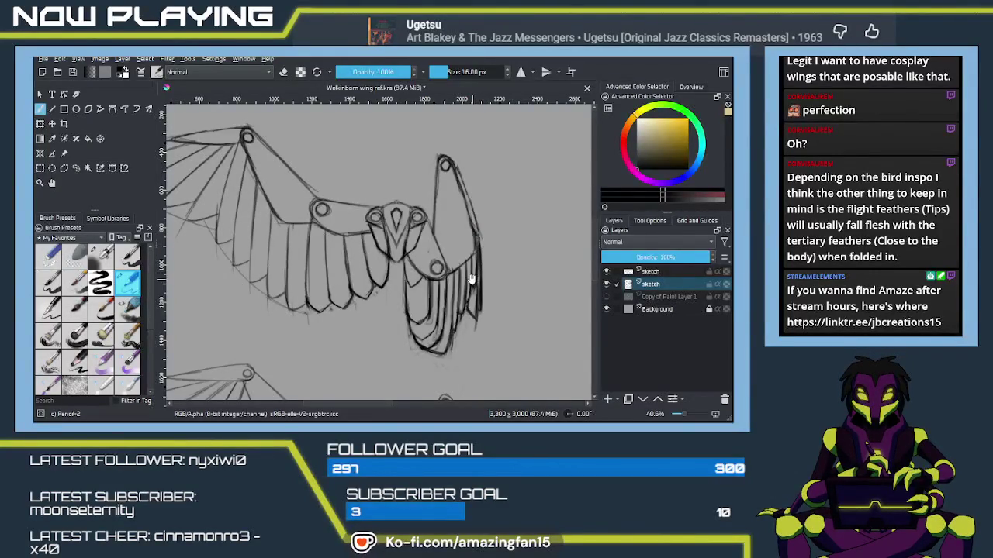
pyautogui.hscroll(-3, 463, 280)
pyautogui.moveTo(465, 295); pyautogui.dragTo(376, 273)
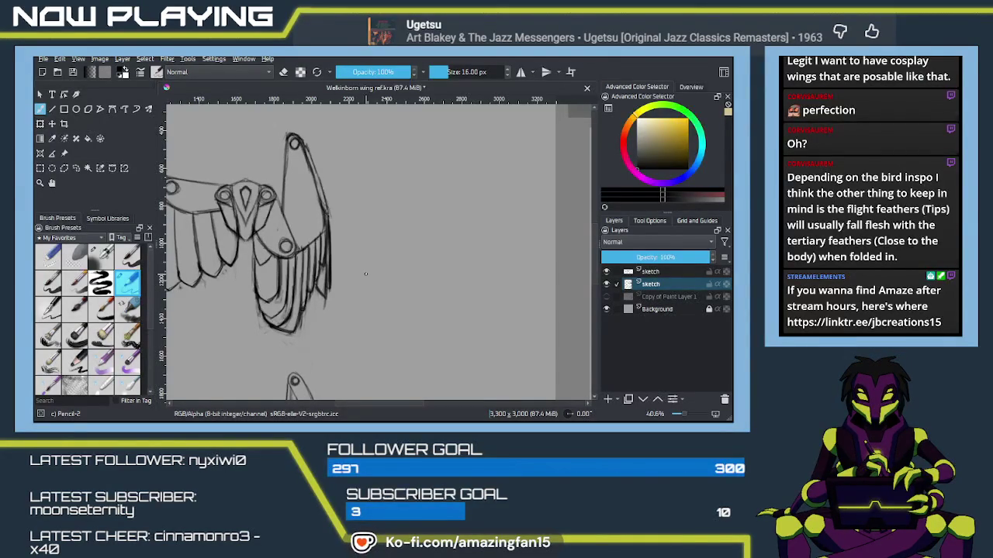
pyautogui.scroll(-1, 365, 274)
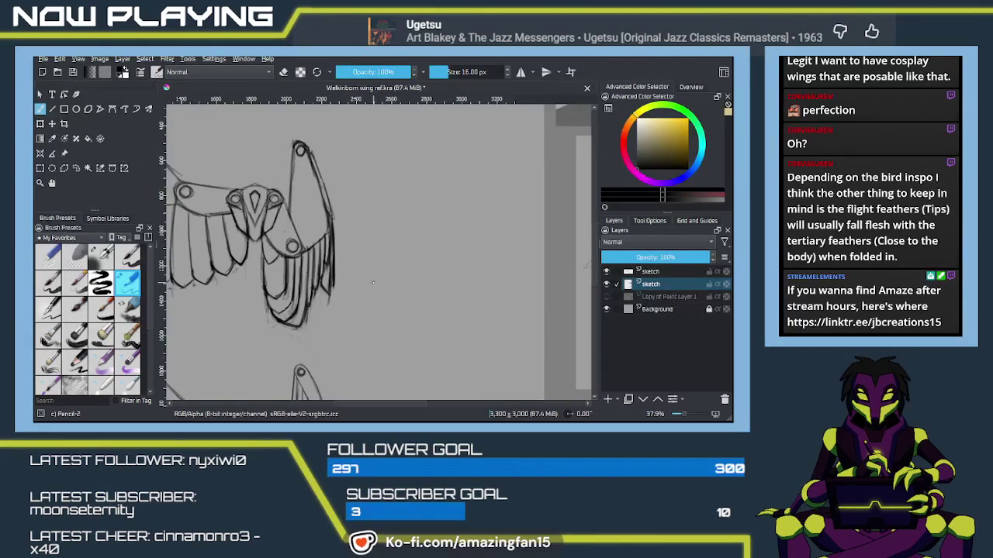
pyautogui.scroll(-1, 376, 278)
pyautogui.moveTo(376, 277)
pyautogui.mouseDown()
pyautogui.moveTo(444, 326)
pyautogui.moveTo(431, 252)
pyautogui.moveTo(415, 271)
pyautogui.mouseUp()
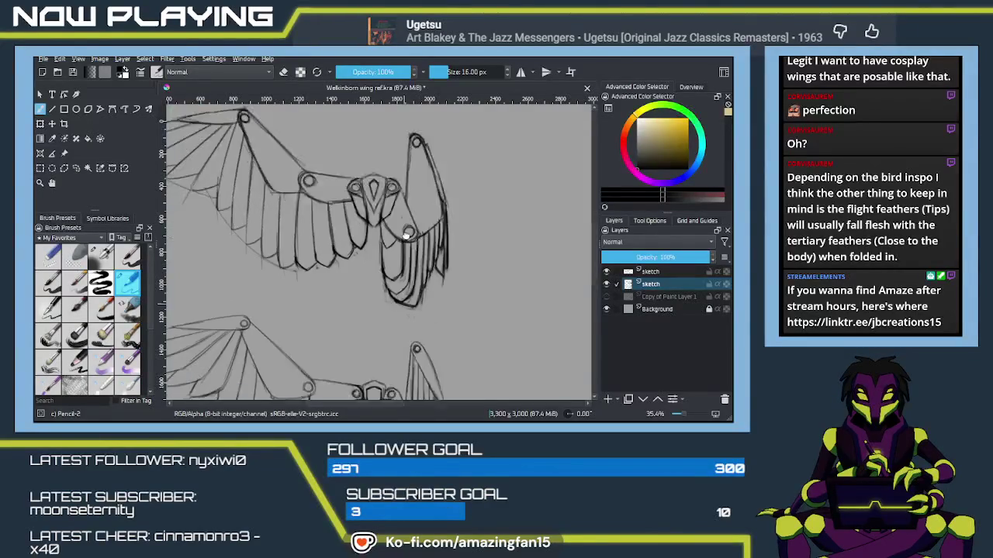
pyautogui.moveTo(417, 280); pyautogui.dragTo(423, 123)
pyautogui.moveTo(391, 269); pyautogui.dragTo(389, 307)
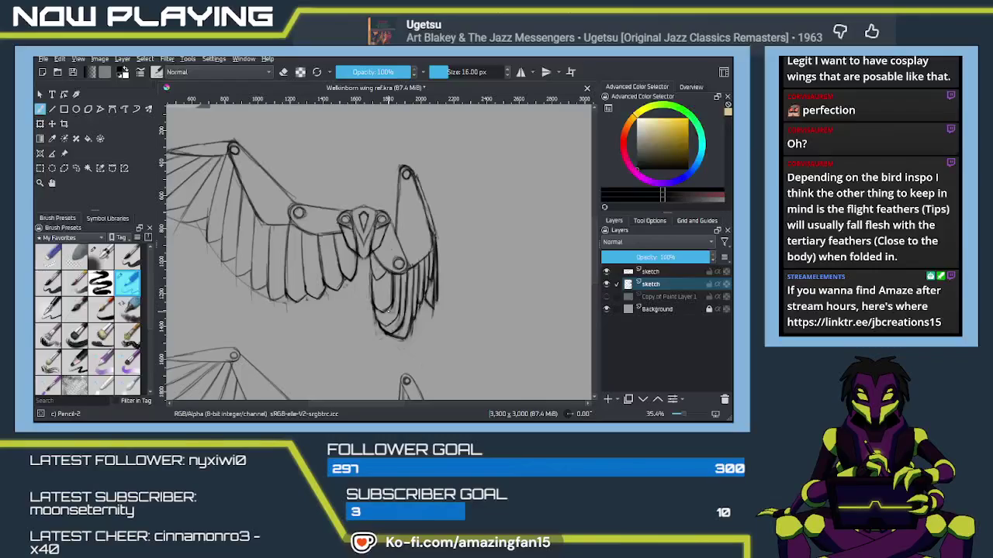
pyautogui.moveTo(378, 293); pyautogui.dragTo(388, 315)
# On the top sketch layer, ink a darker pencil stroke along the spread wing's lower scalloped feather tips.
pyautogui.scroll(-1, 402, 291)
pyautogui.scroll(-1, 403, 291)
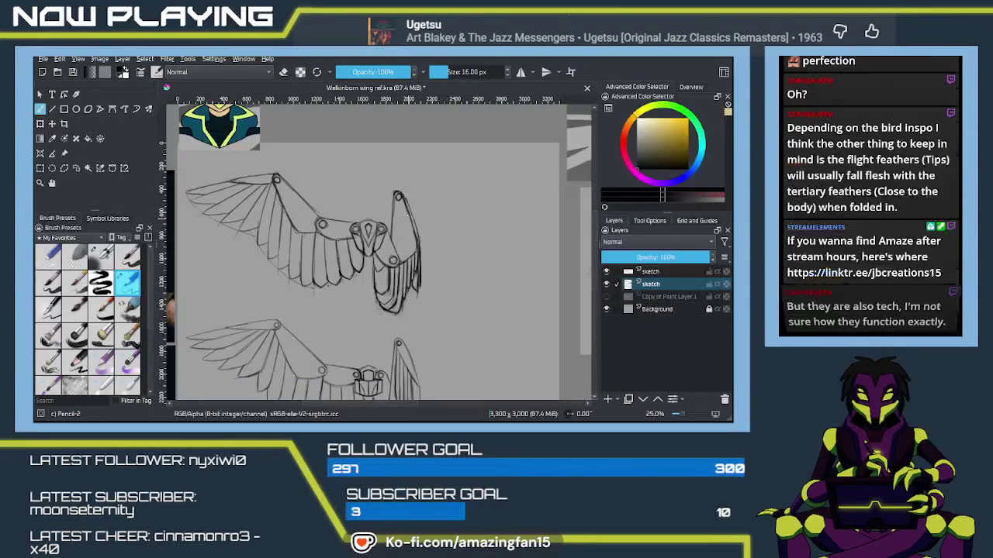
pyautogui.scroll(1, 406, 215)
pyautogui.scroll(2, 409, 217)
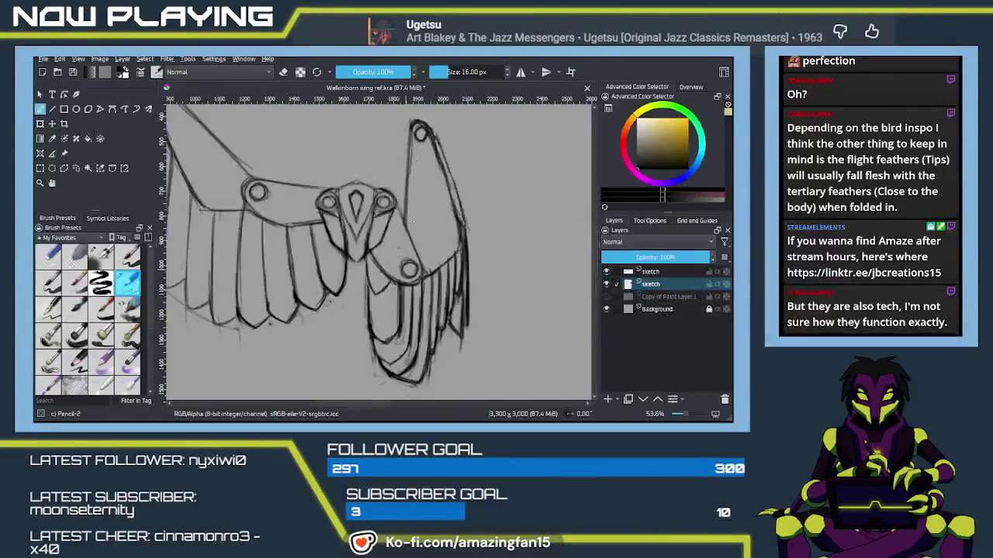
pyautogui.scroll(-2, 419, 221)
pyautogui.scroll(-2, 427, 233)
pyautogui.scroll(-2, 442, 209)
pyautogui.scroll(-2, 448, 203)
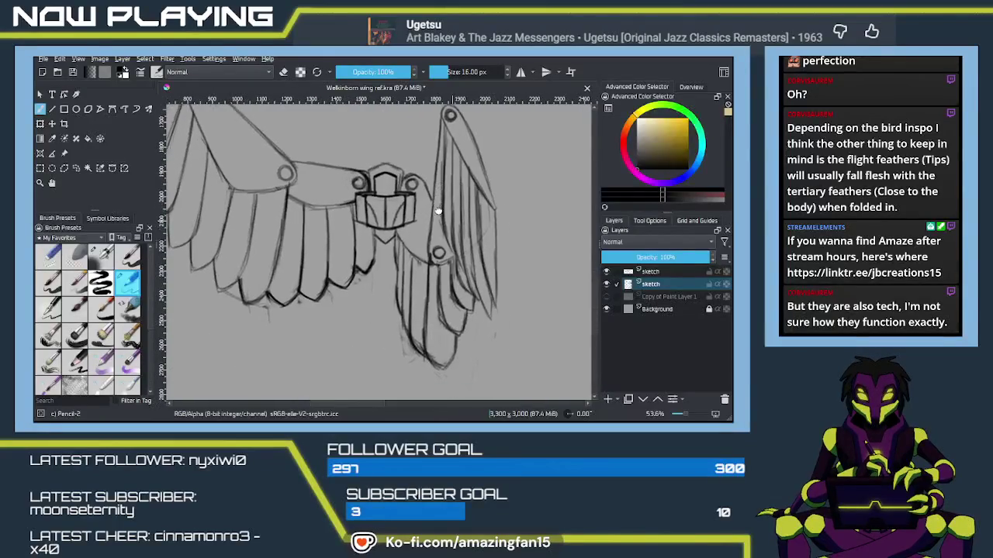
pyautogui.scroll(1, 438, 210)
pyautogui.hscroll(-1, 434, 233)
pyautogui.hscroll(-1, 434, 241)
pyautogui.click(643, 272)
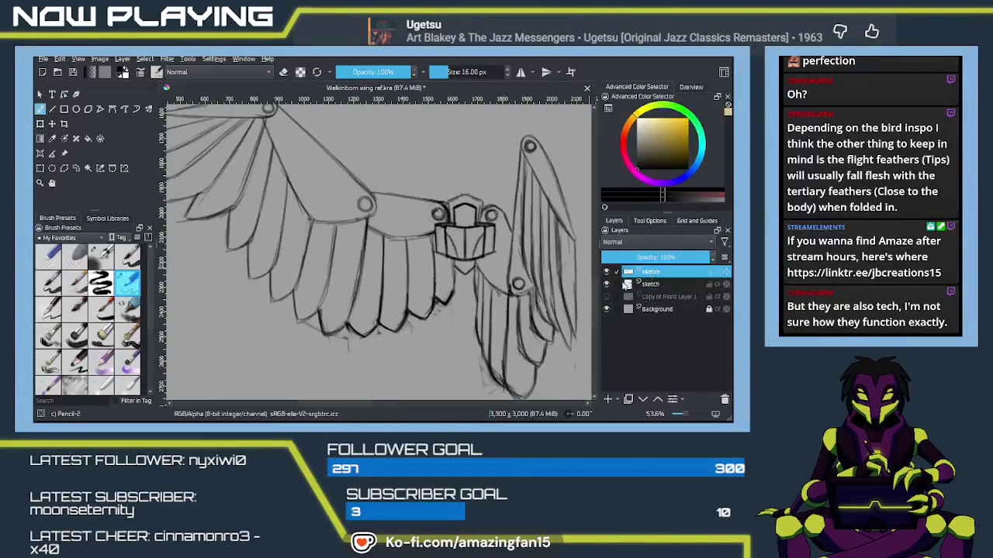
pyautogui.moveTo(454, 291); pyautogui.dragTo(380, 334)
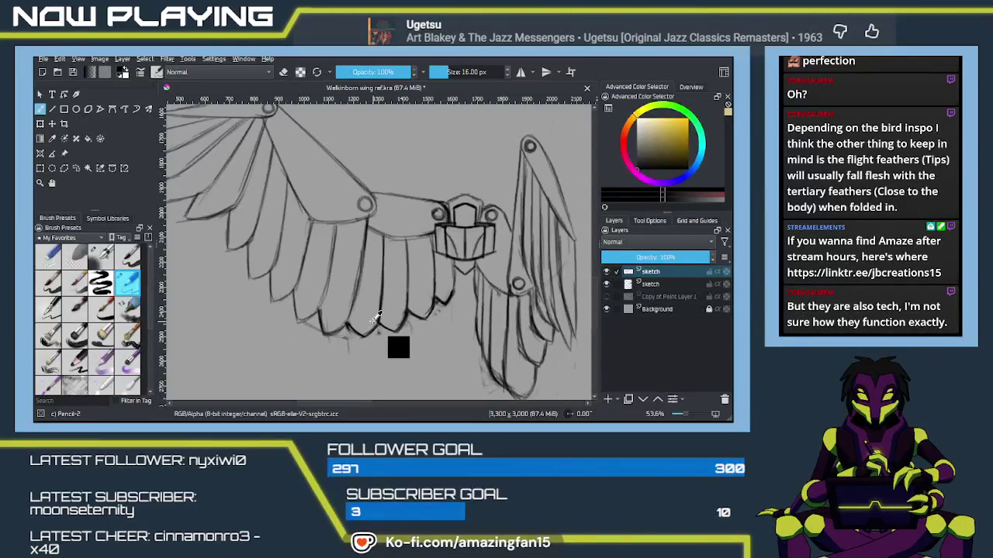
pyautogui.hotkey('ctrl', 'e')
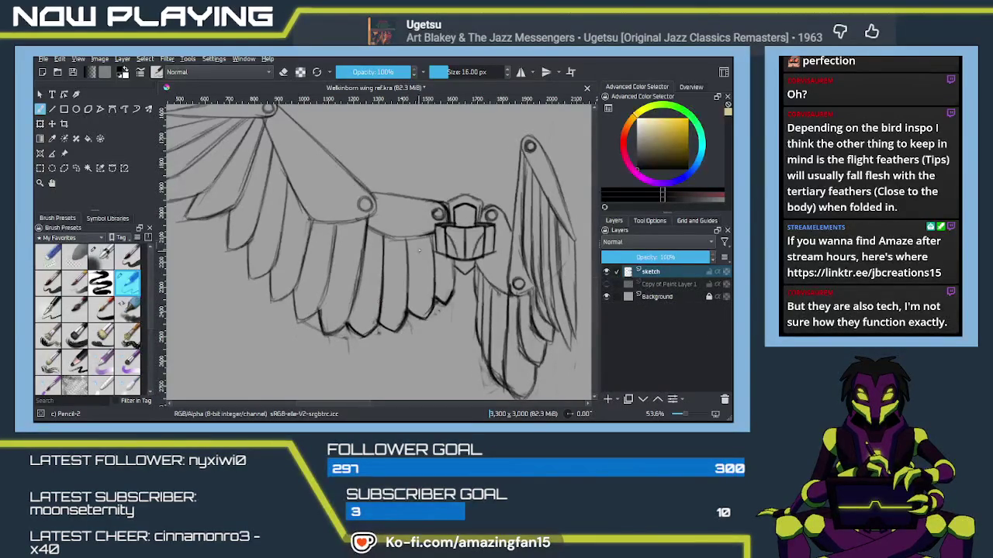
pyautogui.press('-')
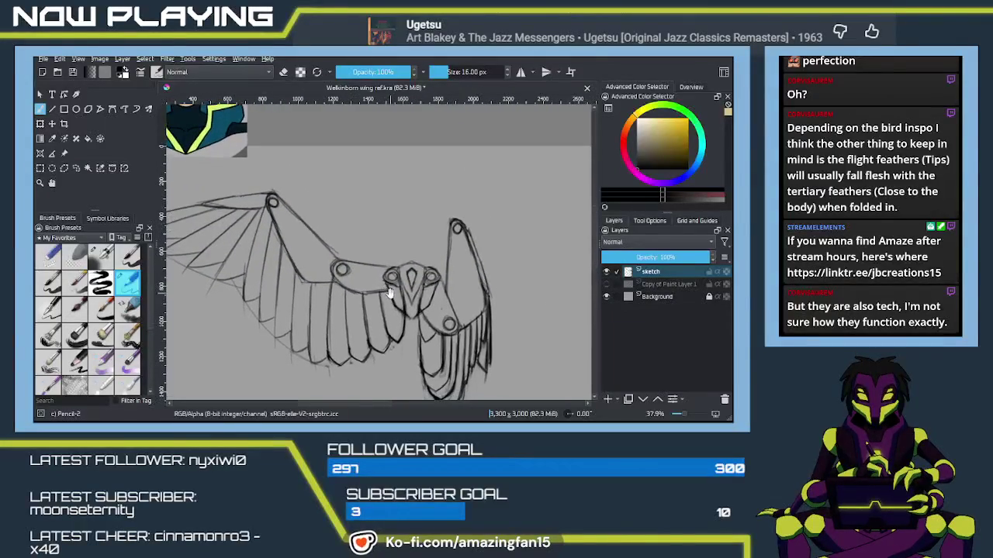
pyautogui.scroll(3, 418, 294)
pyautogui.scroll(1, 426, 299)
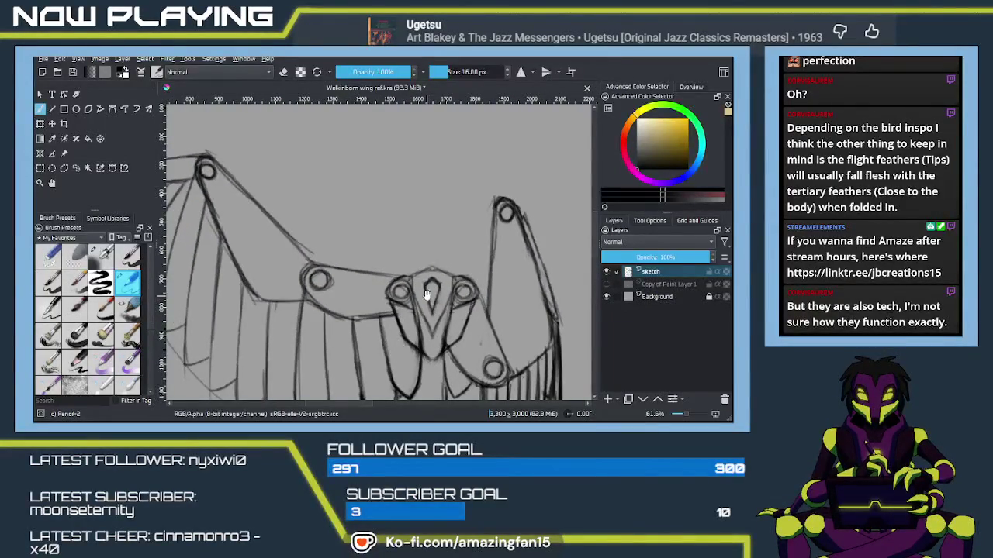
pyautogui.moveTo(426, 294); pyautogui.dragTo(415, 264)
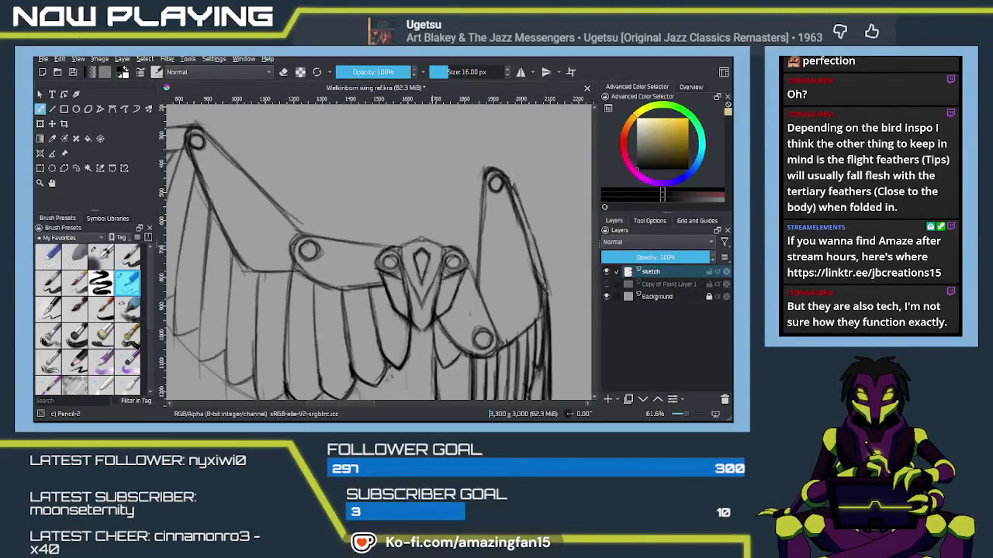
pyautogui.moveTo(420, 263); pyautogui.dragTo(535, 267)
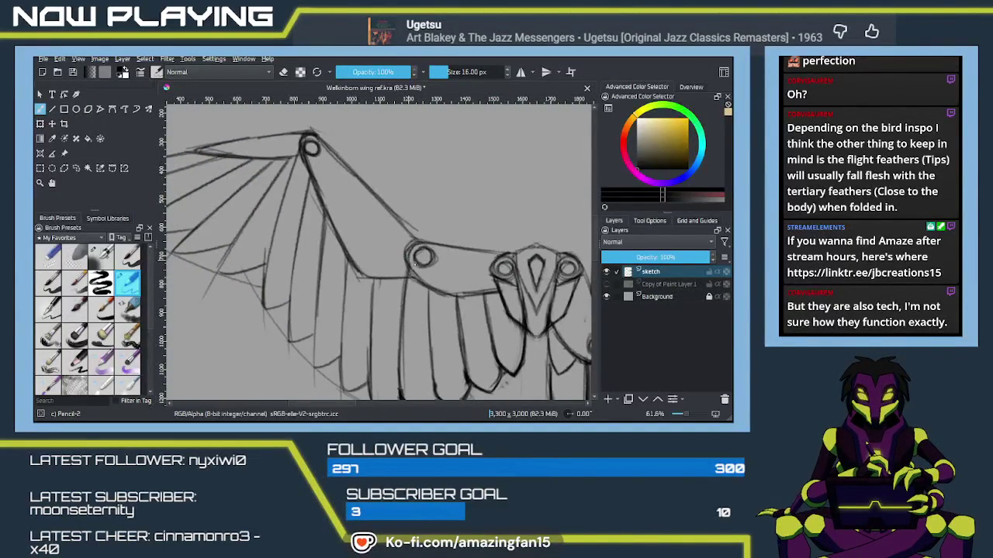
pyautogui.moveTo(415, 263); pyautogui.dragTo(474, 328)
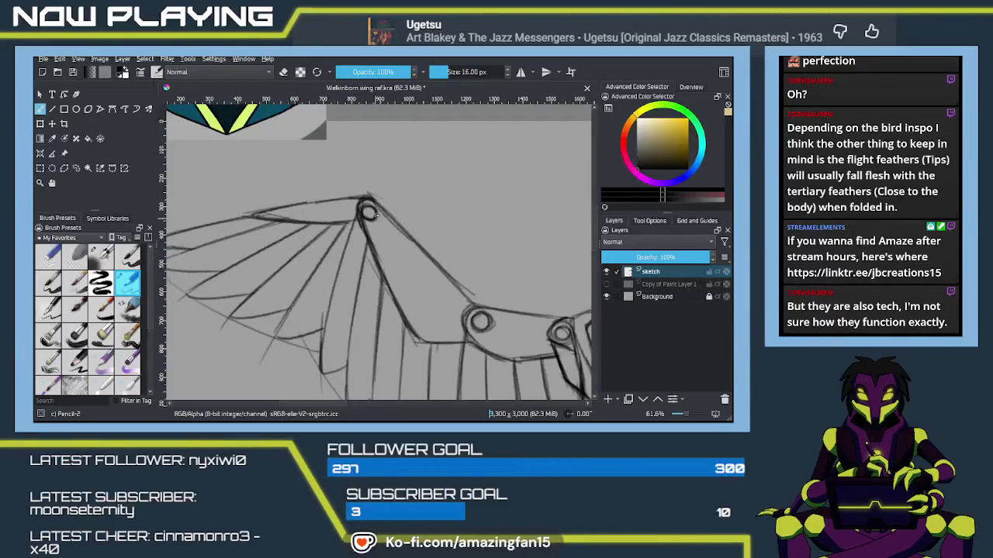
pyautogui.moveTo(368, 212); pyautogui.dragTo(310, 179)
pyautogui.moveTo(416, 268)
pyautogui.mouseDown()
pyautogui.moveTo(380, 237)
pyautogui.moveTo(396, 176)
pyautogui.mouseUp()
pyautogui.moveTo(393, 234); pyautogui.dragTo(435, 287)
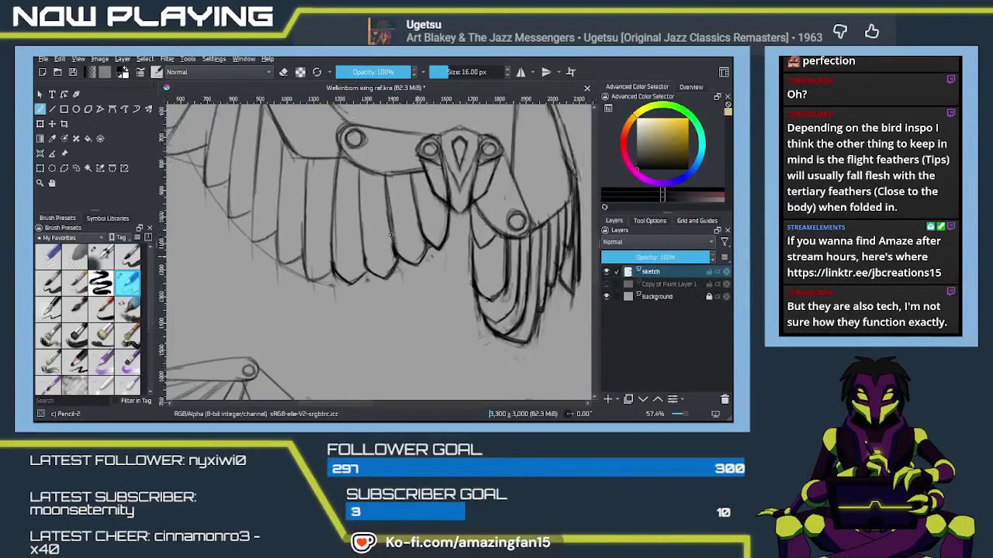
pyautogui.scroll(-2, 457, 334)
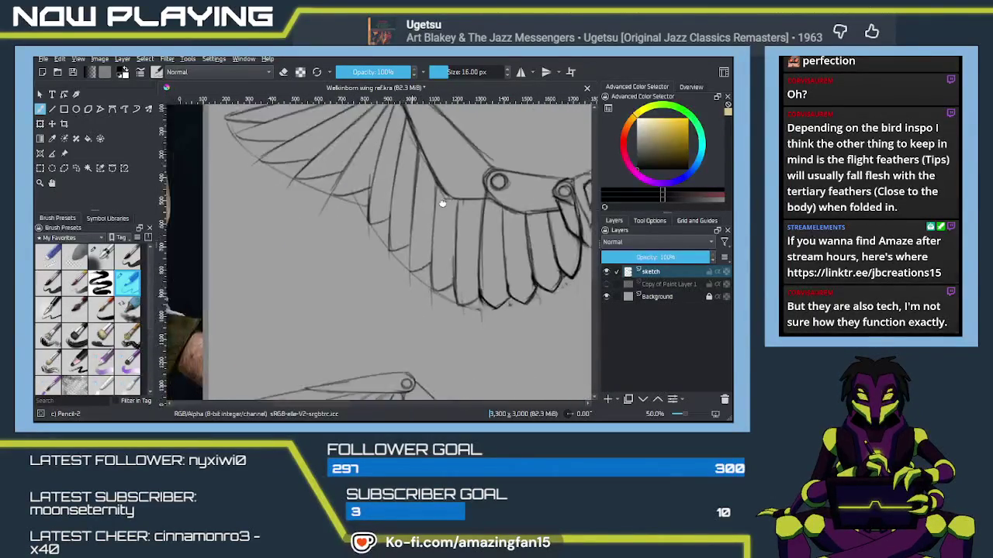
pyautogui.moveTo(457, 334)
pyautogui.mouseDown()
pyautogui.moveTo(403, 287)
pyautogui.moveTo(450, 306)
pyautogui.mouseUp()
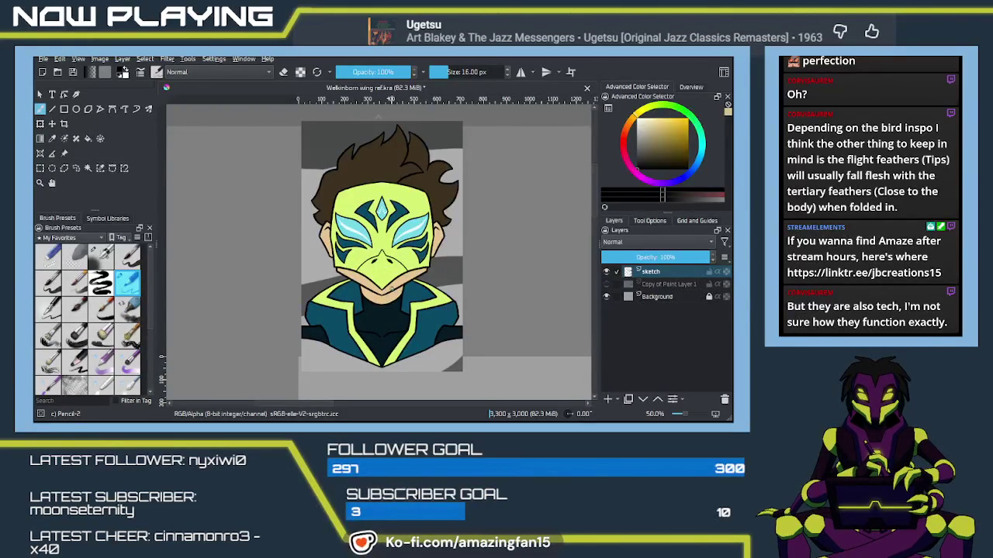
pyautogui.scroll(-2, 389, 289)
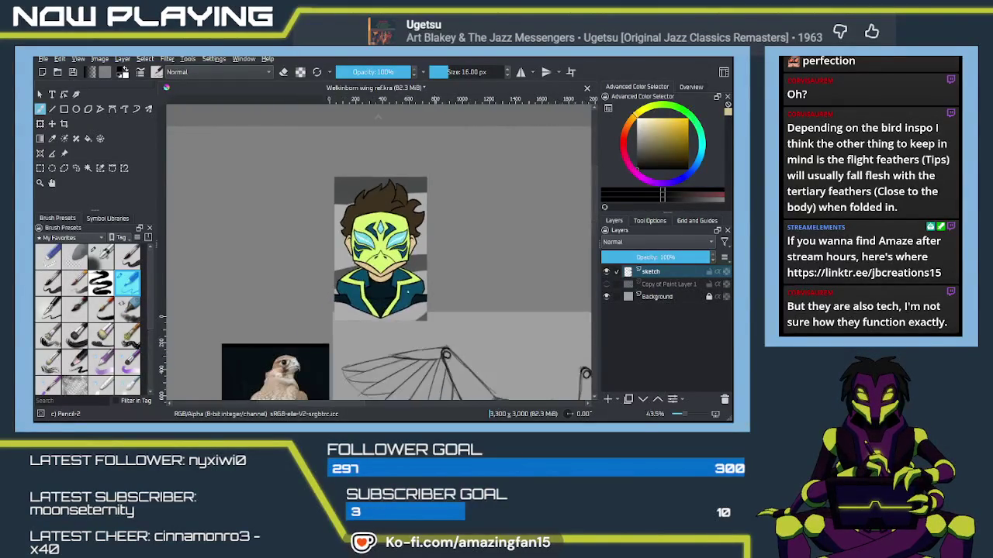
pyautogui.moveTo(436, 301); pyautogui.dragTo(371, 215)
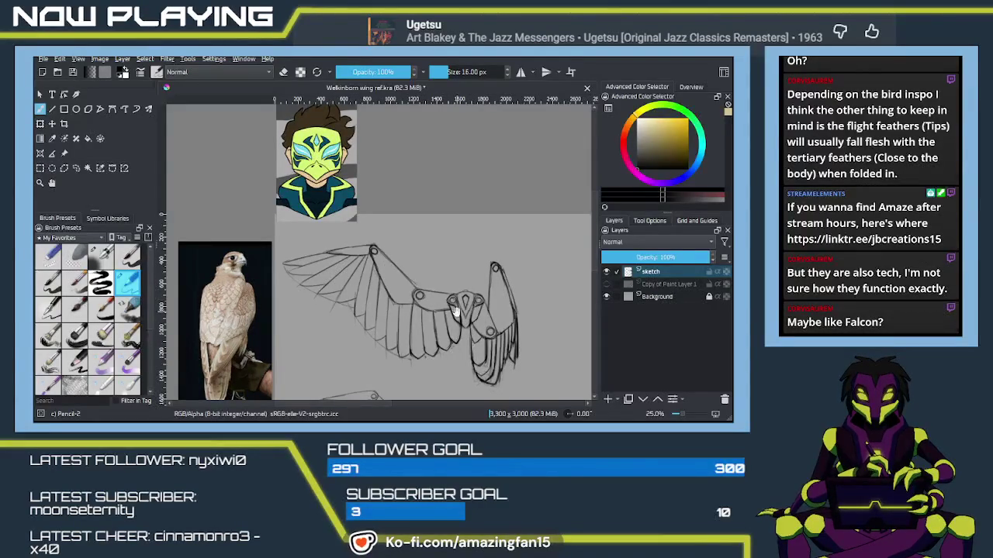
pyautogui.moveTo(456, 311); pyautogui.dragTo(425, 311)
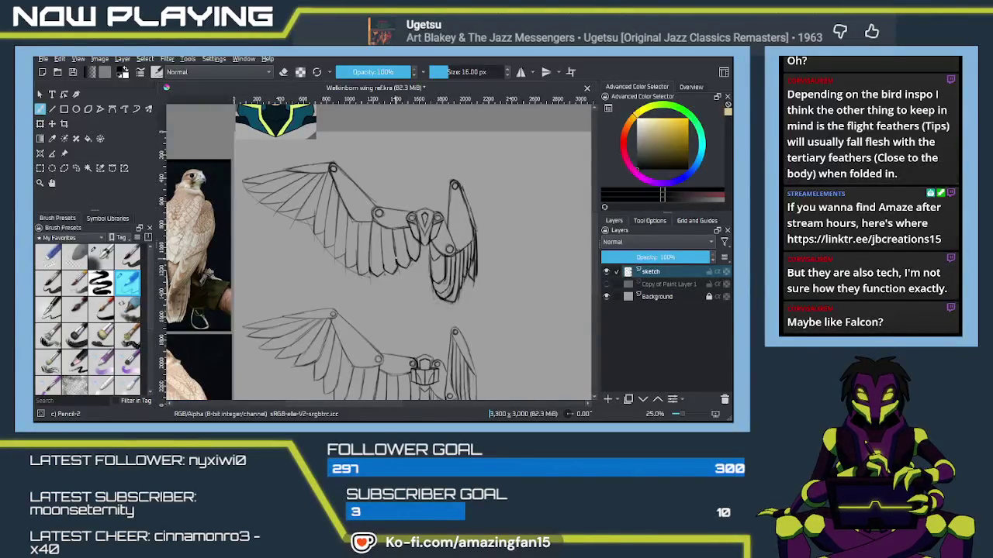
pyautogui.moveTo(429, 295); pyautogui.dragTo(401, 261)
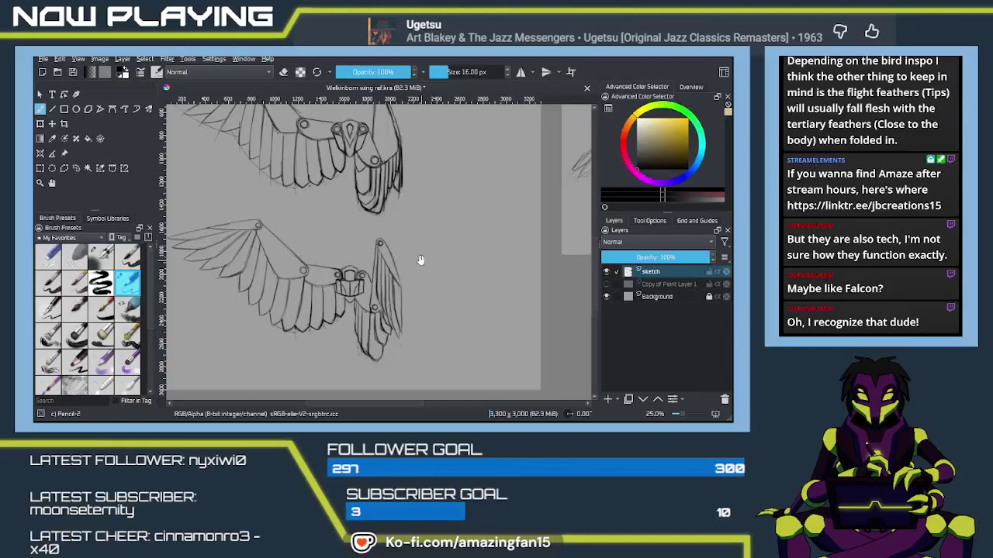
pyautogui.moveTo(420, 260); pyautogui.dragTo(394, 307)
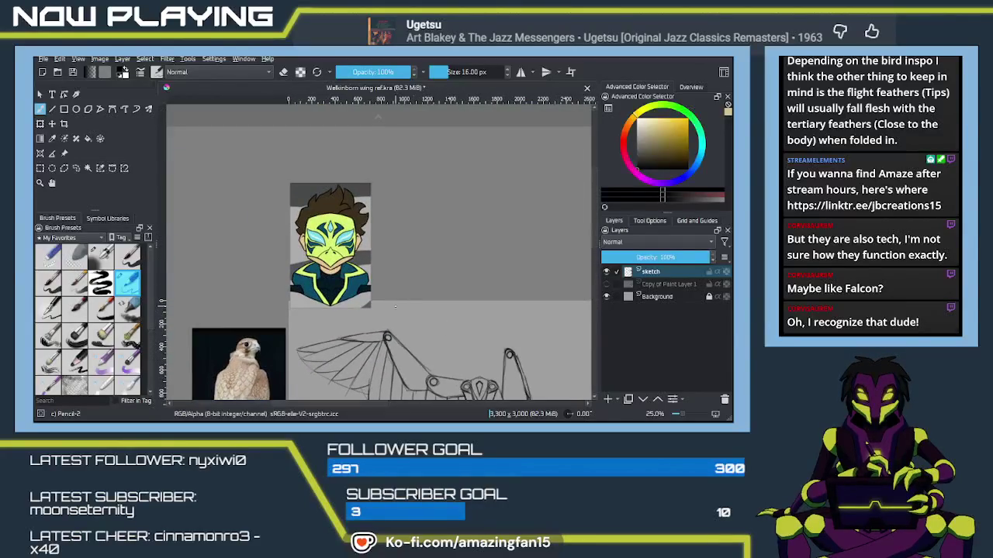
pyautogui.scroll(2, 395, 307)
pyautogui.moveTo(558, 310)
pyautogui.mouseDown()
pyautogui.moveTo(481, 297)
pyautogui.moveTo(384, 304)
pyautogui.mouseUp()
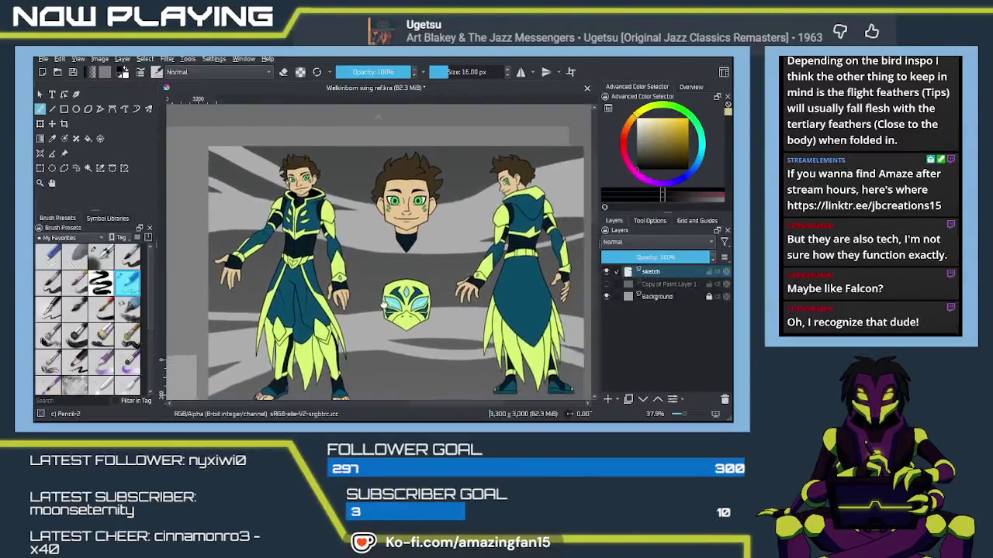
pyautogui.scroll(2, 382, 306)
pyautogui.scroll(1, 383, 306)
pyautogui.moveTo(391, 205)
pyautogui.mouseDown()
pyautogui.moveTo(353, 247)
pyautogui.moveTo(348, 240)
pyautogui.mouseUp()
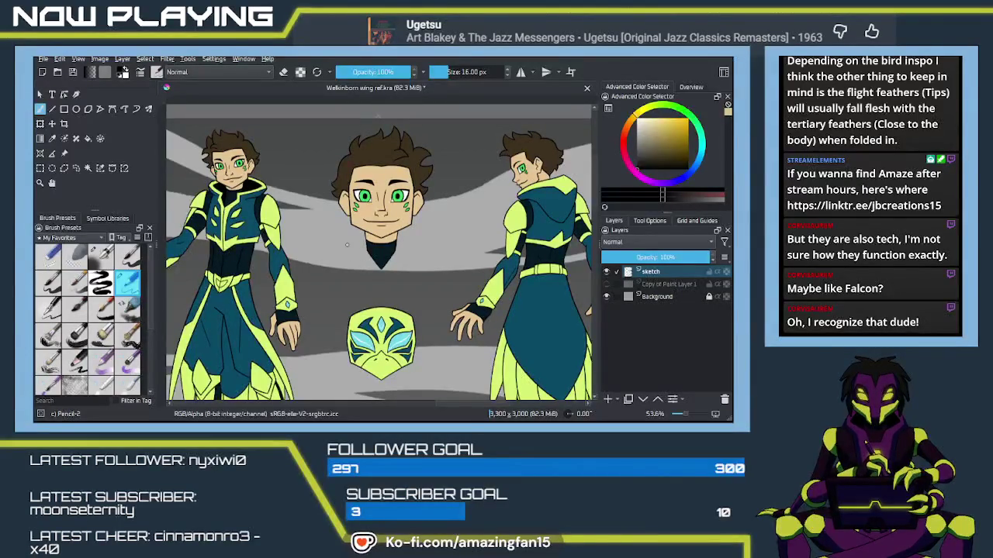
pyautogui.moveTo(366, 280)
pyautogui.mouseDown()
pyautogui.moveTo(402, 255)
pyautogui.moveTo(363, 295)
pyautogui.mouseUp()
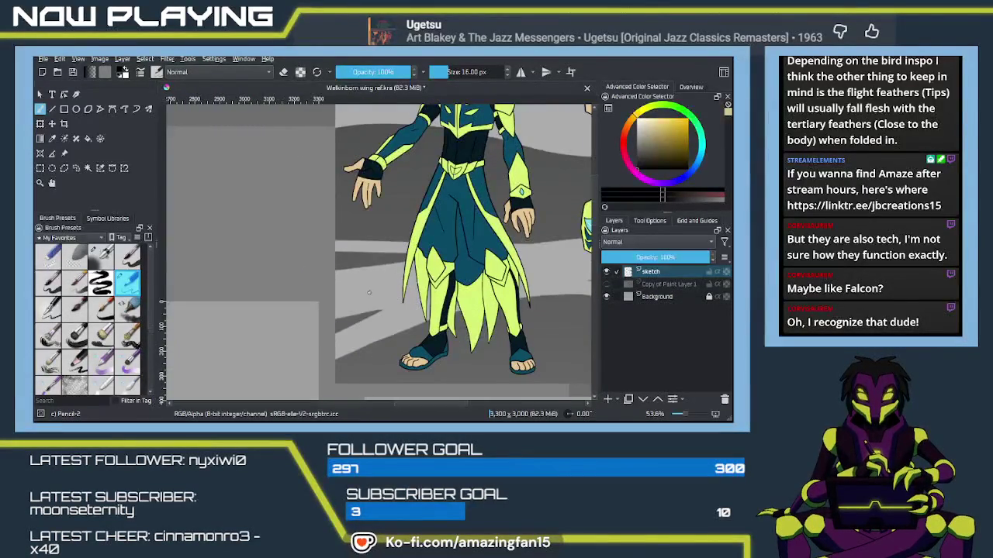
pyautogui.scroll(-1, 363, 295)
pyautogui.moveTo(425, 332)
pyautogui.mouseDown()
pyautogui.moveTo(411, 271)
pyautogui.moveTo(321, 250)
pyautogui.mouseUp()
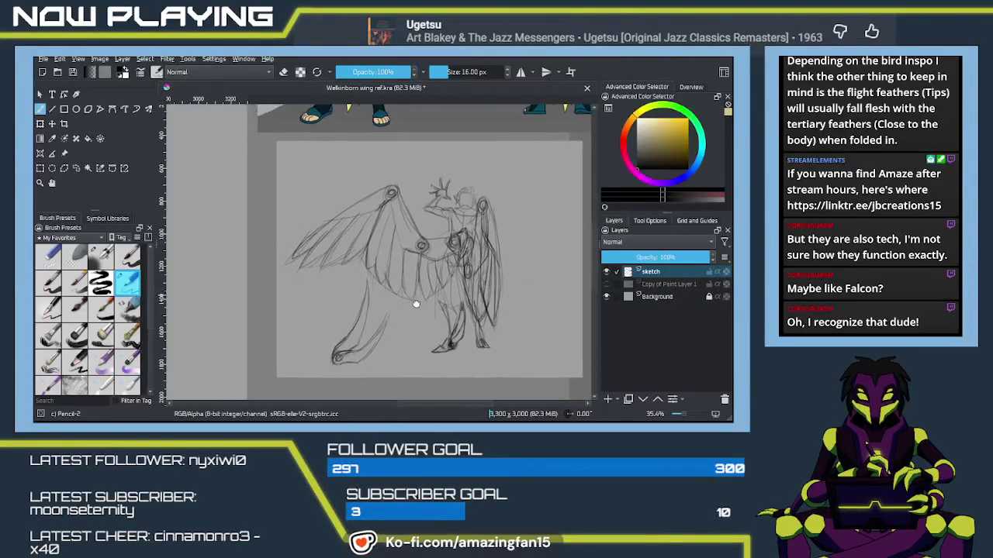
pyautogui.moveTo(416, 304); pyautogui.dragTo(406, 323)
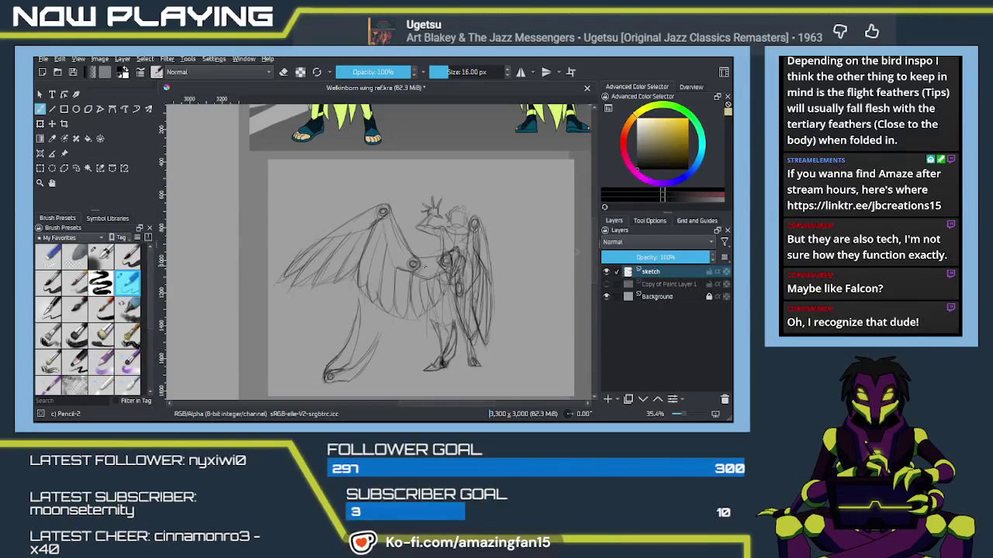
pyautogui.moveTo(395, 228)
pyautogui.mouseDown()
pyautogui.moveTo(461, 214)
pyautogui.moveTo(403, 266)
pyautogui.moveTo(408, 286)
pyautogui.mouseUp()
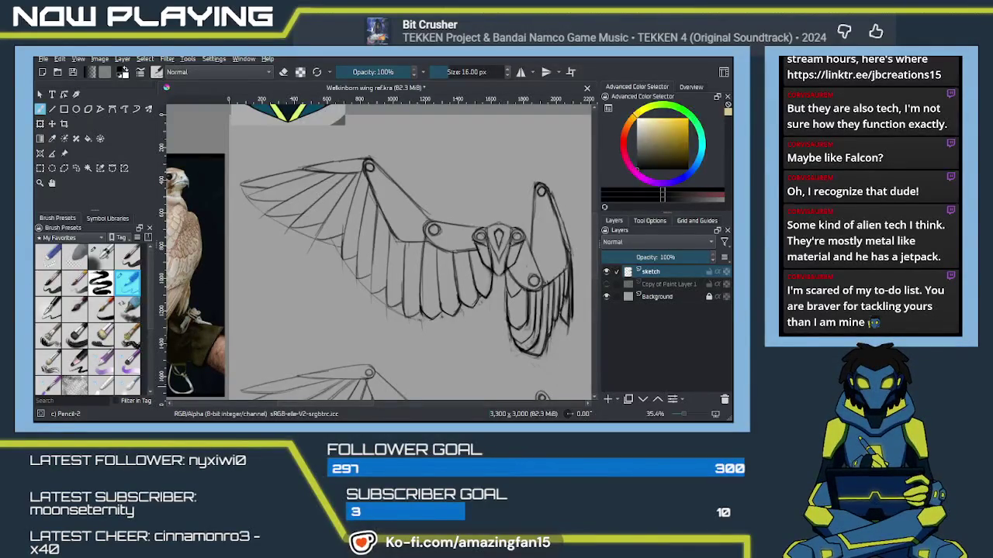
pyautogui.click(202, 386)
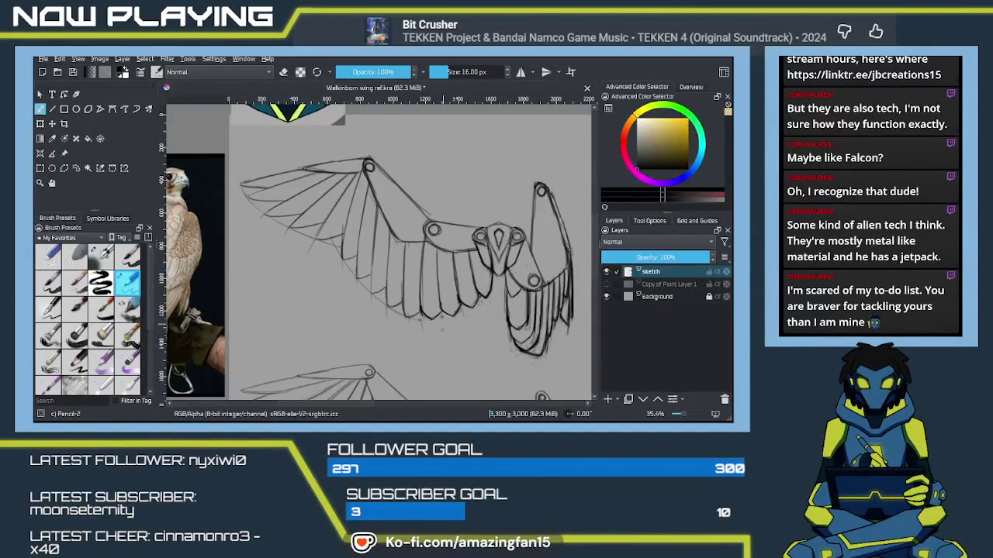
pyautogui.scroll(-5, 465, 339)
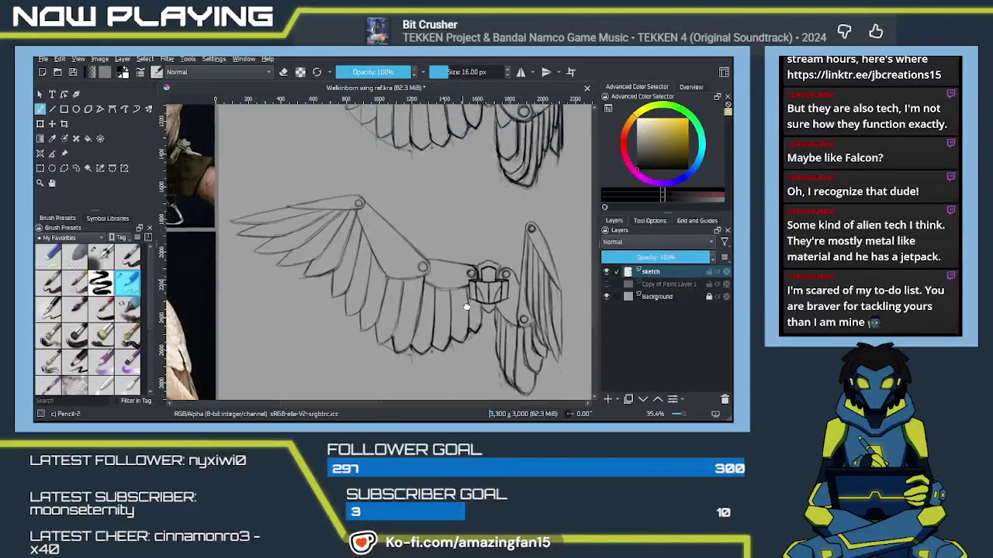
pyautogui.scroll(5, 481, 286)
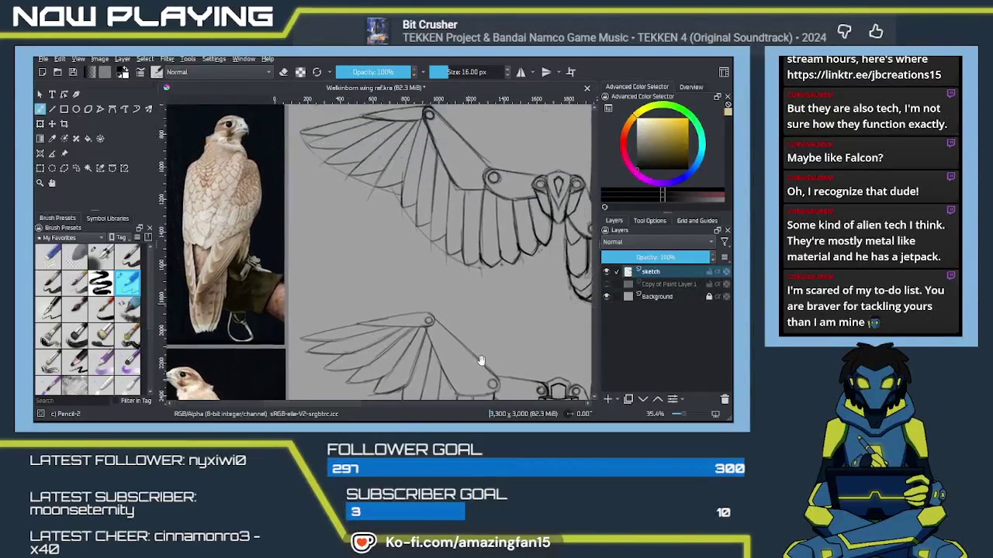
pyautogui.scroll(-5, 446, 308)
pyautogui.hscroll(5, 419, 306)
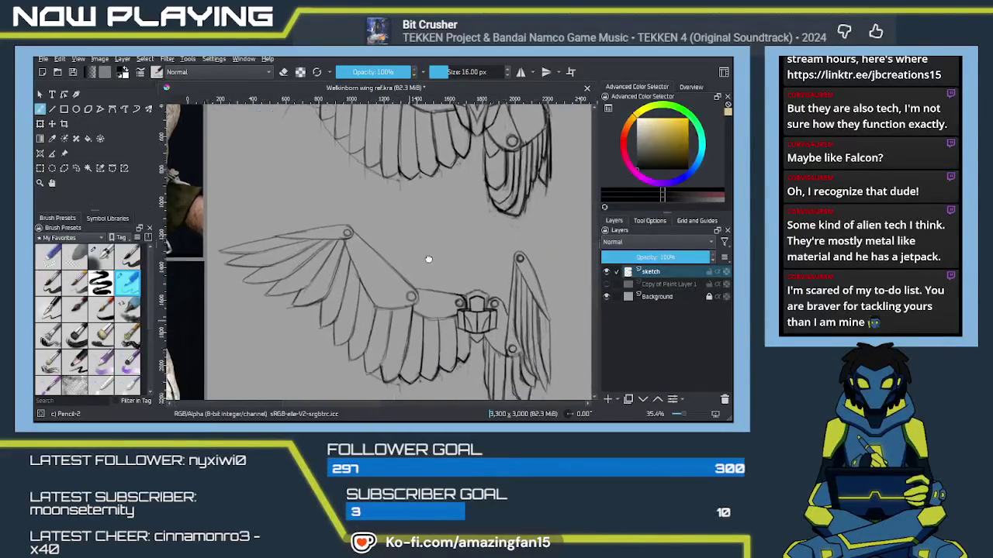
pyautogui.scroll(-2, 397, 306)
pyautogui.hscroll(1, 401, 287)
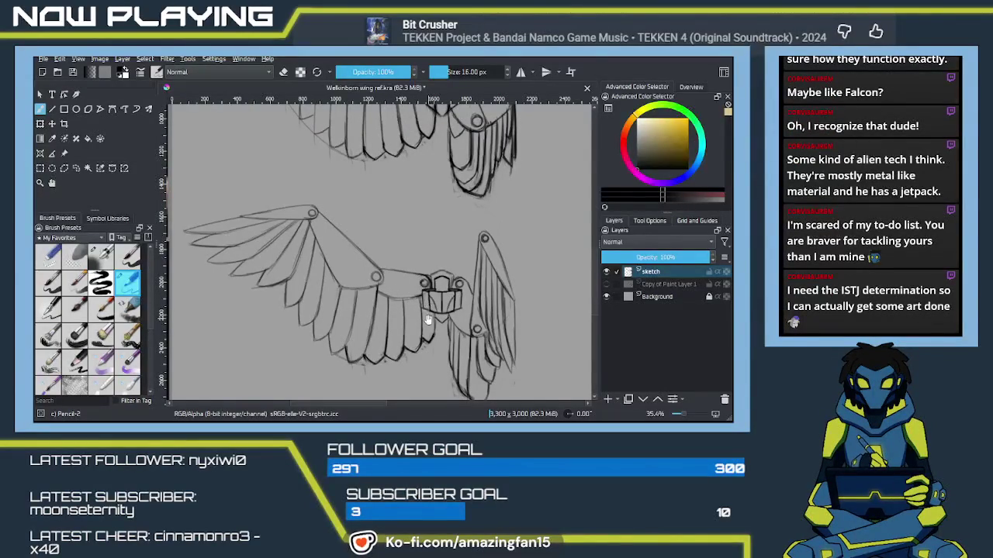
pyautogui.moveTo(441, 249)
pyautogui.mouseDown()
pyautogui.moveTo(468, 319)
pyautogui.moveTo(444, 286)
pyautogui.moveTo(438, 302)
pyautogui.moveTo(454, 327)
pyautogui.mouseUp()
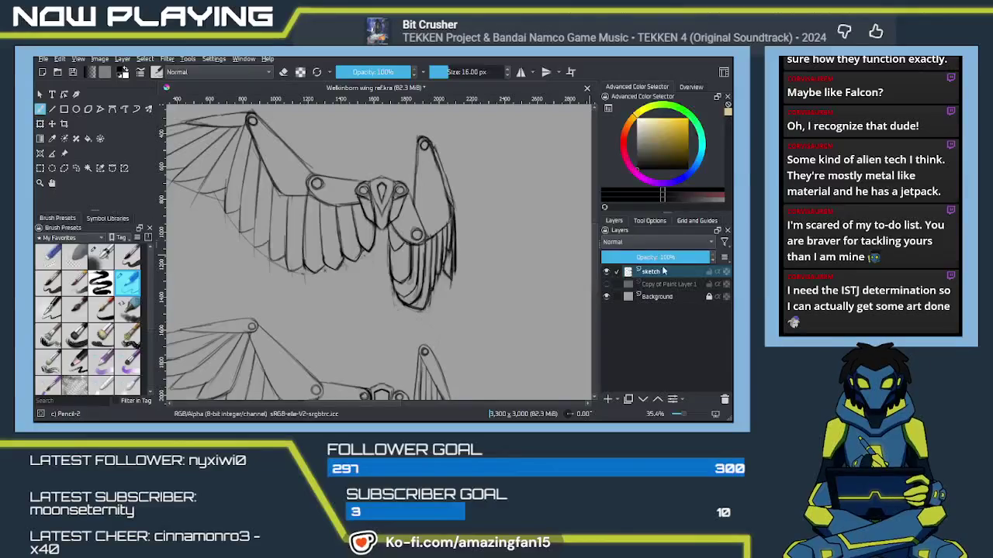
# Fade the sketch layer to 32% opacity, save, and add a new paint layer above it.
pyautogui.moveTo(672, 258); pyautogui.dragTo(636, 258)
pyautogui.hotkey('ctrl', 's')
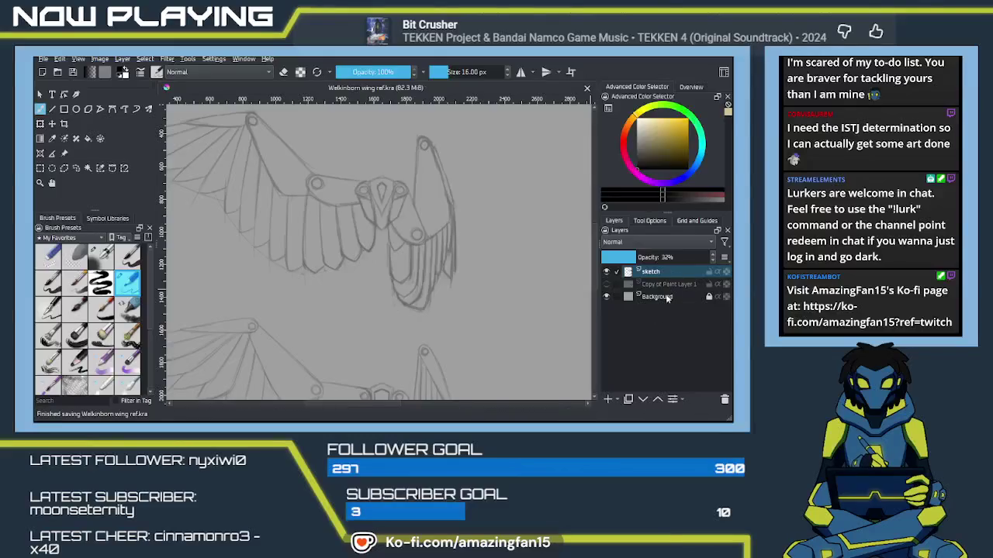
pyautogui.click(608, 399)
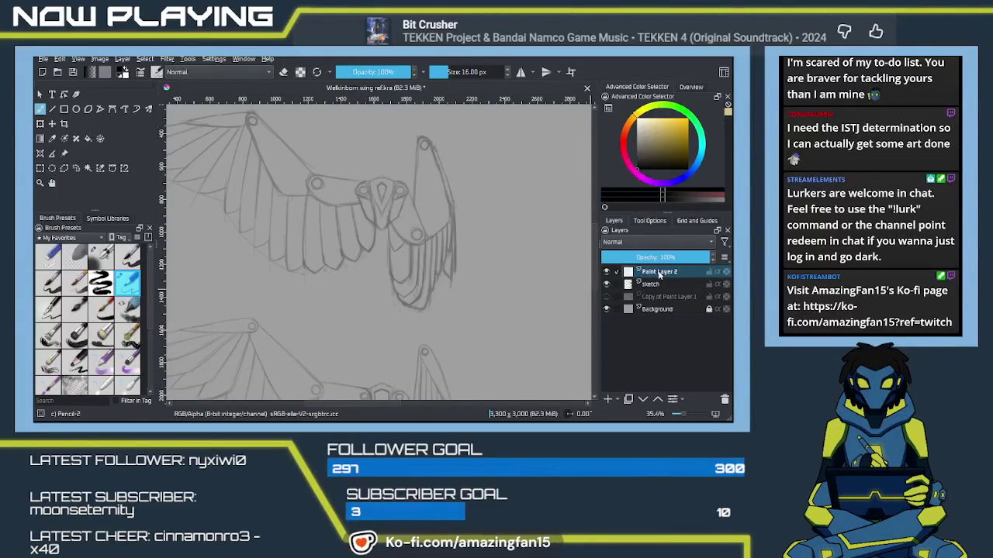
# Name the new layer 'linework' and turn on the mirrored Multibrush tool.
pyautogui.doubleClick(658, 271)
pyautogui.write('linew')
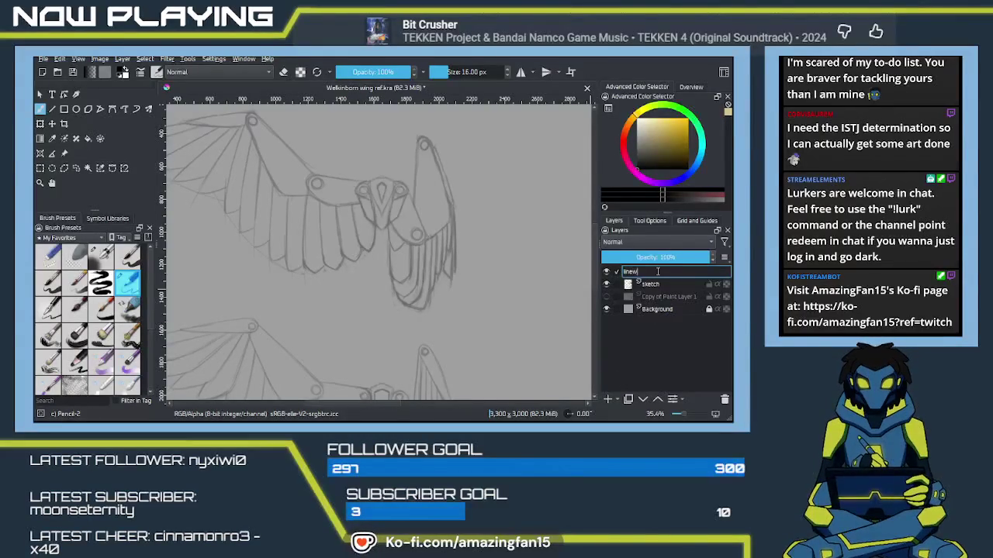
pyautogui.press('Return')
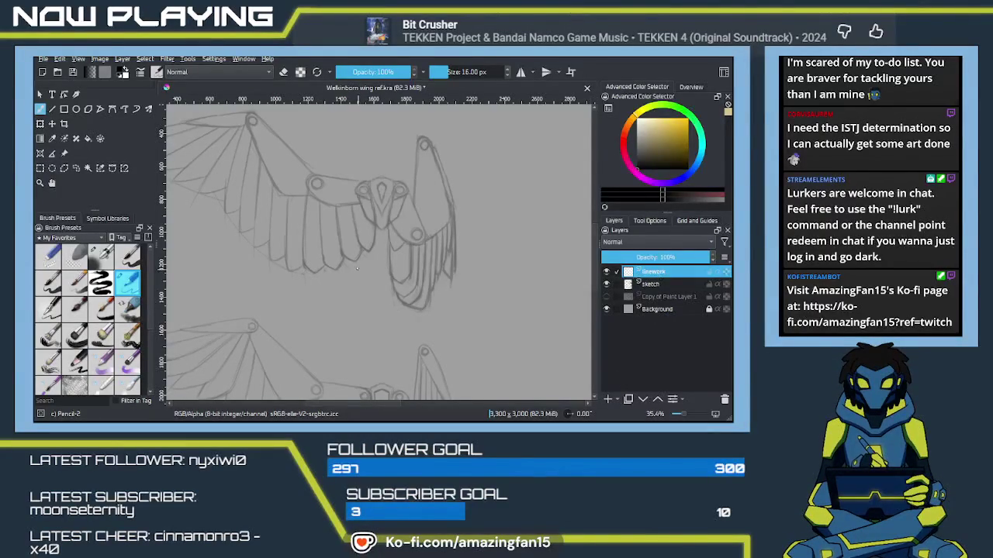
pyautogui.press('q')
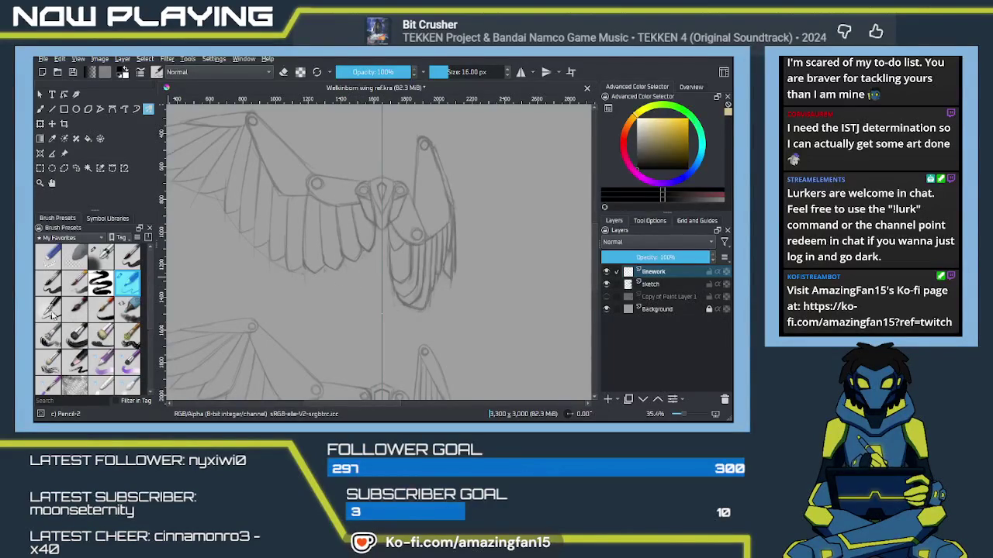
# Choose the Ink-4 Pen Rough brush at 11 px and bring the central armour plate into view.
pyautogui.click(75, 308)
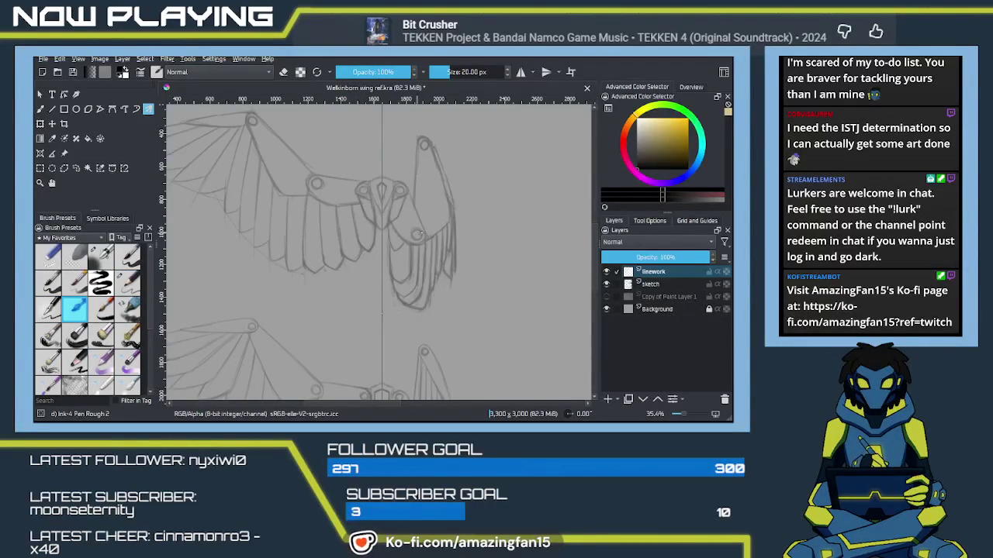
pyautogui.scroll(1, 420, 233)
pyautogui.scroll(1, 418, 231)
pyautogui.scroll(1, 412, 231)
pyautogui.moveTo(412, 231); pyautogui.dragTo(380, 295)
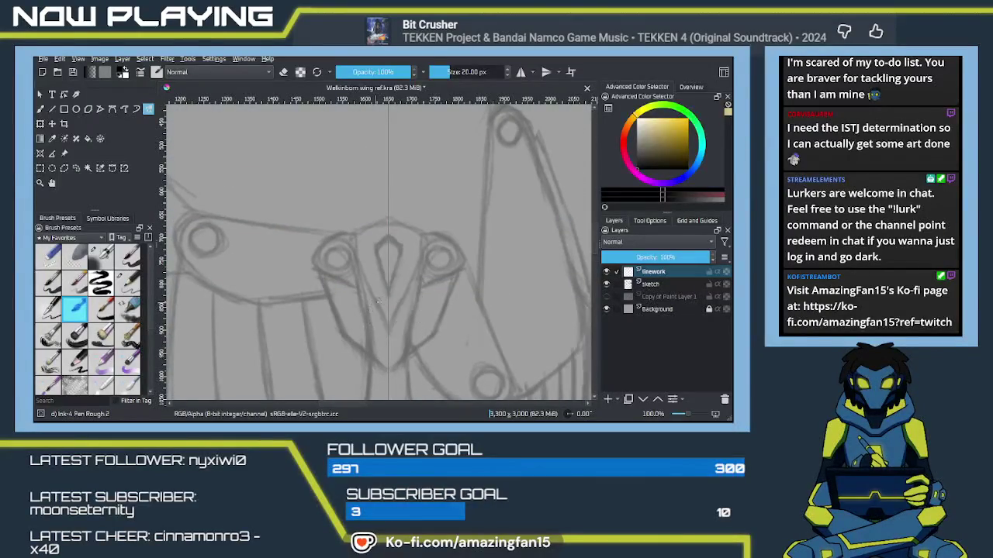
pyautogui.press('[')
pyautogui.press('[')
pyautogui.press('[')
pyautogui.press('[')
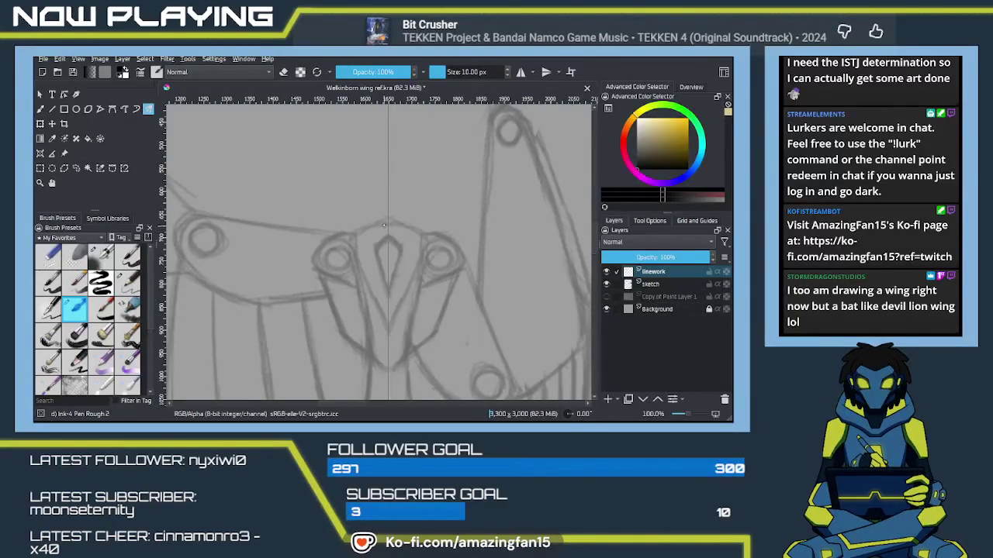
# Ink the plate's arched top edge, retrying until it spans the plate's width.
pyautogui.moveTo(354, 235); pyautogui.dragTo(422, 234)
pyautogui.hotkey('ctrl', 'z')
pyautogui.moveTo(354, 235)
pyautogui.mouseDown()
pyautogui.moveTo(422, 234)
pyautogui.moveTo(355, 233)
pyautogui.mouseUp()
pyautogui.hotkey('ctrl', 'z')
pyautogui.hotkey('ctrl', 'z')
pyautogui.hotkey('ctrl', 'shift', 'z')
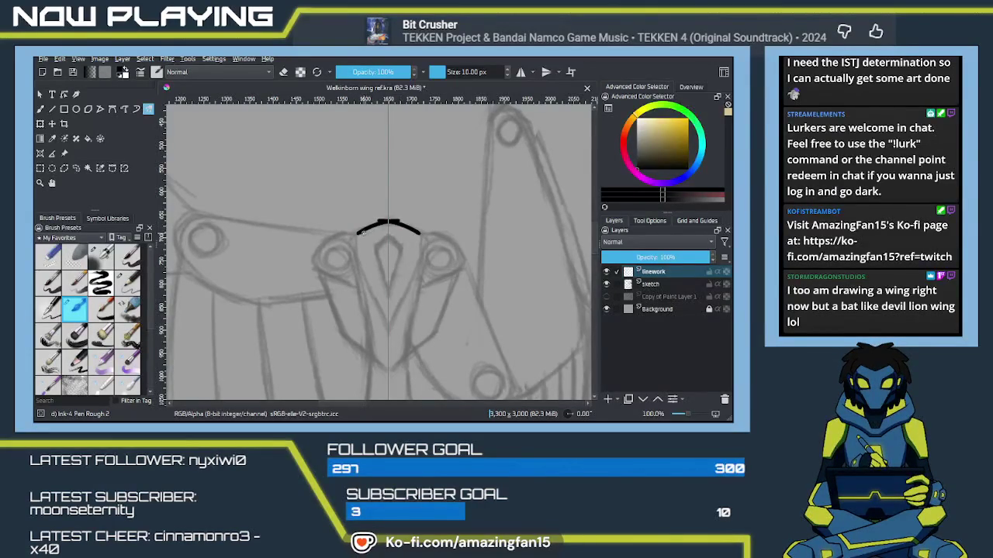
pyautogui.hotkey('ctrl', 'z')
pyautogui.moveTo(355, 234); pyautogui.dragTo(423, 235)
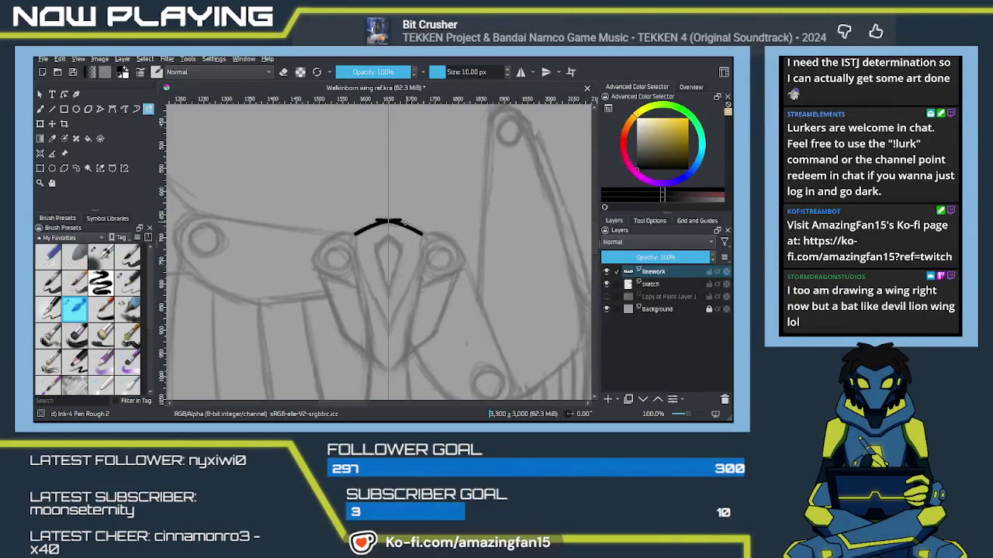
pyautogui.moveTo(371, 291); pyautogui.dragTo(366, 239)
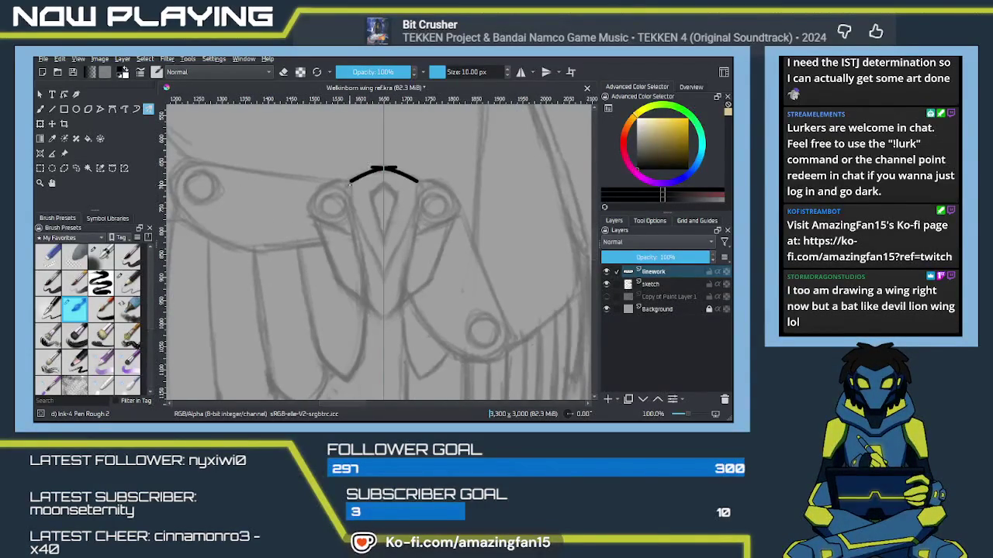
# Draw the plate's two long side lines down from the ends of the arc.
pyautogui.moveTo(350, 180); pyautogui.dragTo(419, 182)
pyautogui.hotkey('ctrl', 'z')
pyautogui.moveTo(349, 181); pyautogui.dragTo(350, 192)
pyautogui.moveTo(416, 181); pyautogui.dragTo(418, 194)
pyautogui.moveTo(350, 192); pyautogui.dragTo(363, 307)
pyautogui.moveTo(417, 194); pyautogui.dragTo(404, 306)
pyautogui.hotkey('ctrl', 'z')
pyautogui.hotkey('ctrl', 'z')
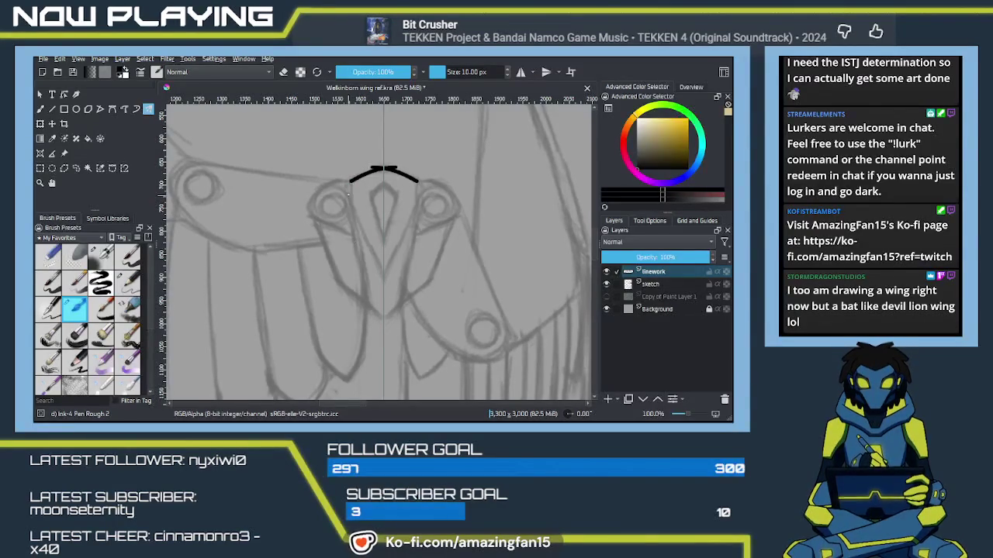
pyautogui.hotkey('ctrl', 'shift', 'z')
pyautogui.hotkey('ctrl', 'shift', 'z')
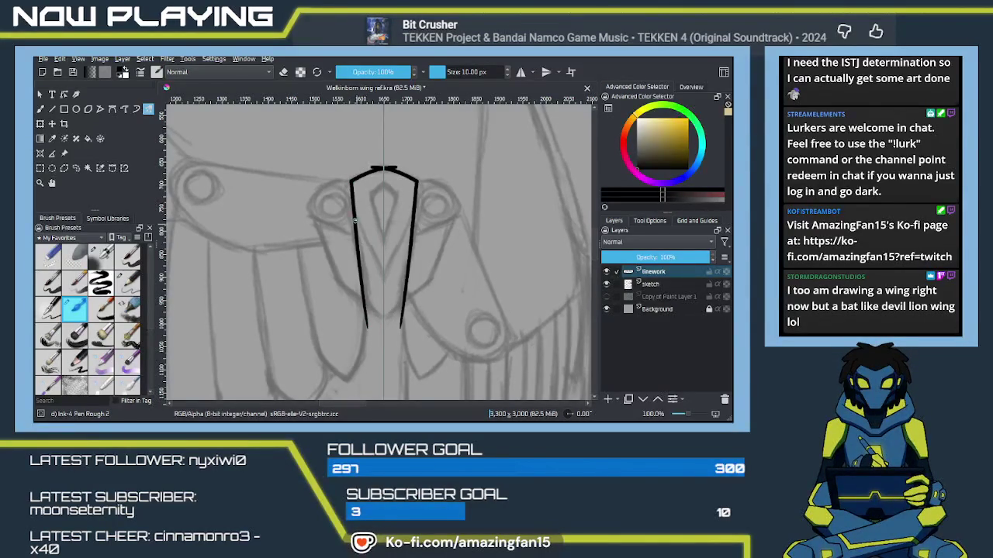
# Join the side lines into a pointed bottom, undoing the crossed attempt.
pyautogui.moveTo(363, 302); pyautogui.dragTo(387, 322)
pyautogui.hotkey('ctrl', 'z')
pyautogui.hotkey('ctrl', 'z')
pyautogui.hotkey('ctrl', 'shift', 'z')
pyautogui.hotkey('ctrl', 'shift', 'z')
pyautogui.hotkey('ctrl', 'z')
pyautogui.hotkey('ctrl', 'z')
pyautogui.moveTo(402, 304); pyautogui.dragTo(379, 324)
pyautogui.hotkey('ctrl', 'z')
pyautogui.hotkey('ctrl', 'z')
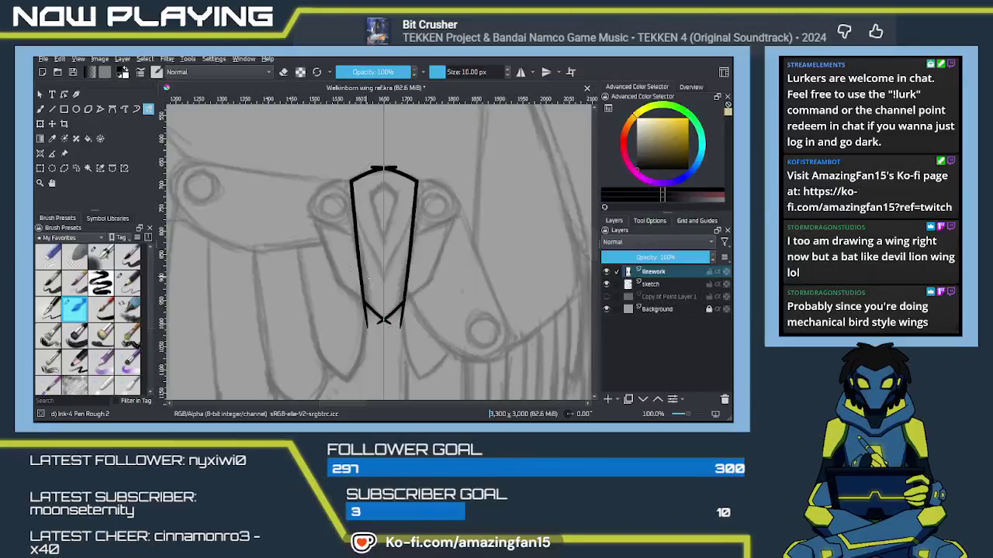
# Draw two inner lines meeting in a V and erase the overshoot where they cross.
pyautogui.scroll(1, 368, 278)
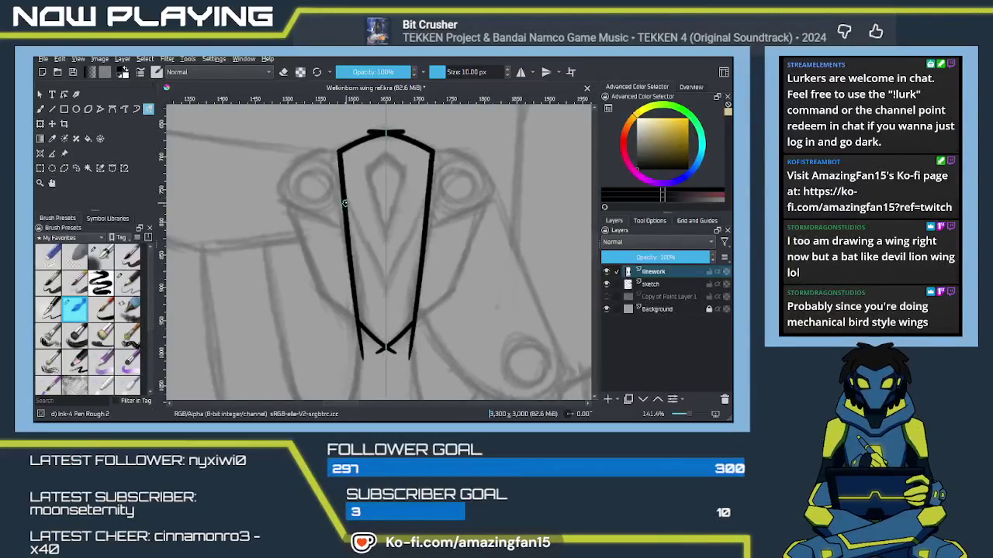
pyautogui.moveTo(429, 182); pyautogui.dragTo(386, 291)
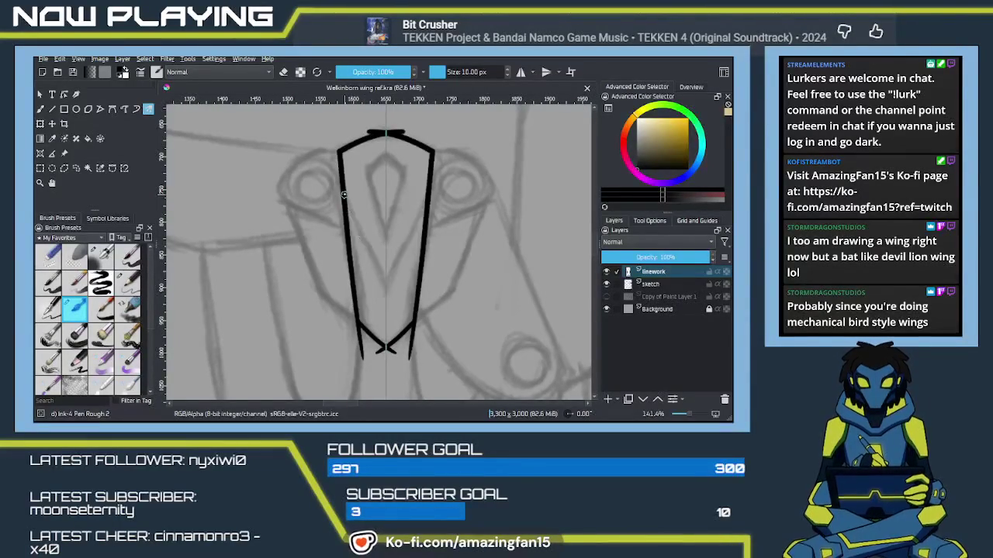
pyautogui.moveTo(347, 159); pyautogui.dragTo(386, 291)
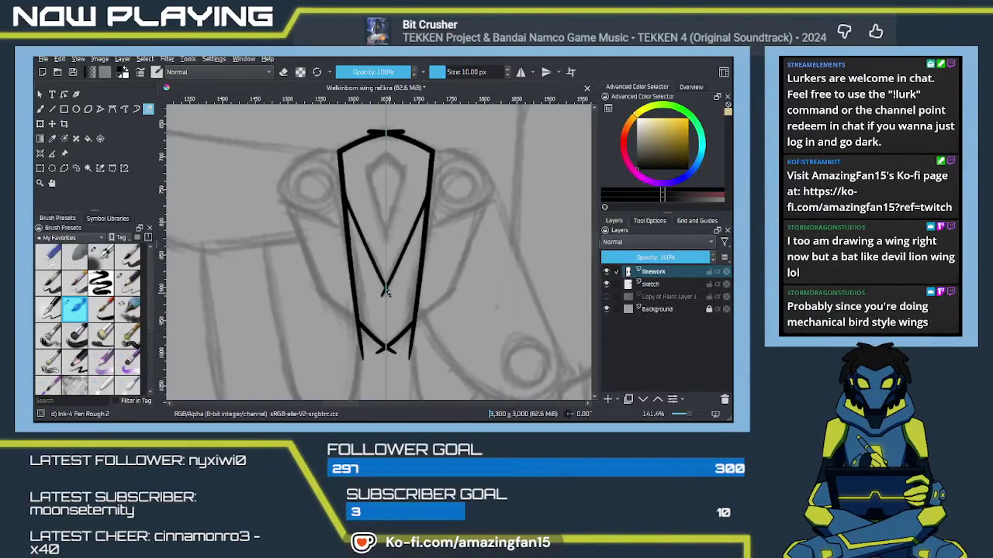
pyautogui.press('e')
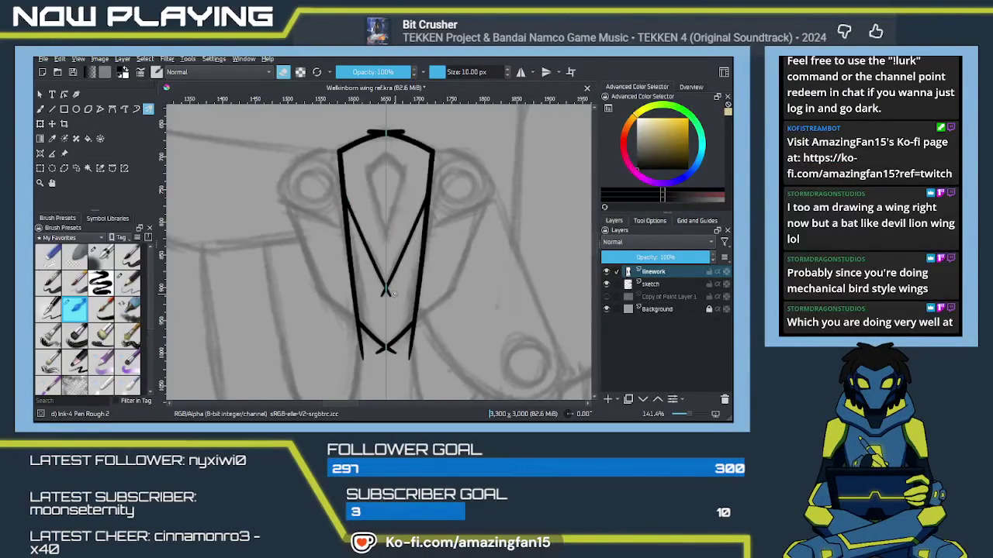
pyautogui.moveTo(389, 292); pyautogui.dragTo(383, 294)
# Try two short tick strokes below the V tips, then remove them.
pyautogui.scroll(-3, 390, 283)
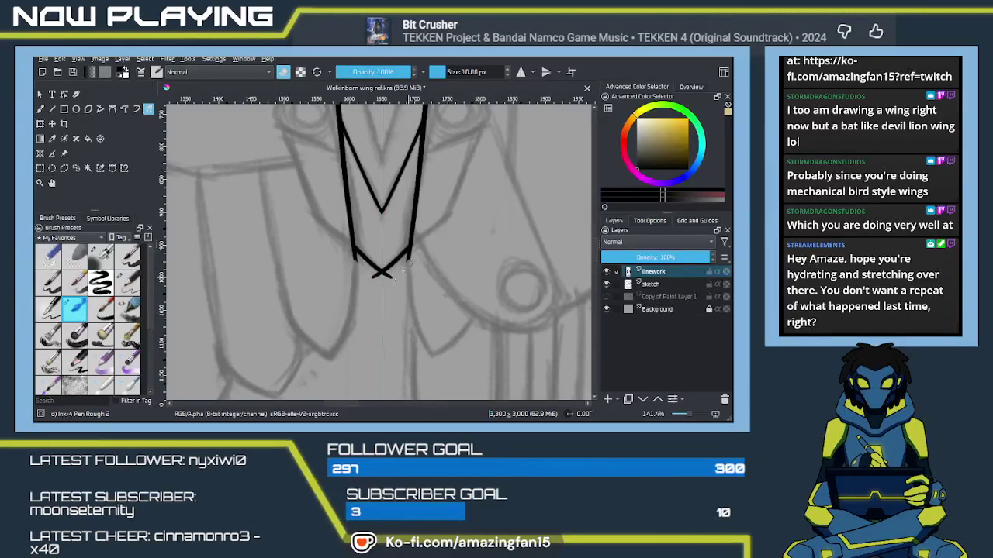
pyautogui.moveTo(355, 264); pyautogui.dragTo(359, 283)
pyautogui.moveTo(408, 260); pyautogui.dragTo(404, 280)
pyautogui.hotkey('ctrl', 'z')
pyautogui.hotkey('ctrl', 'z')
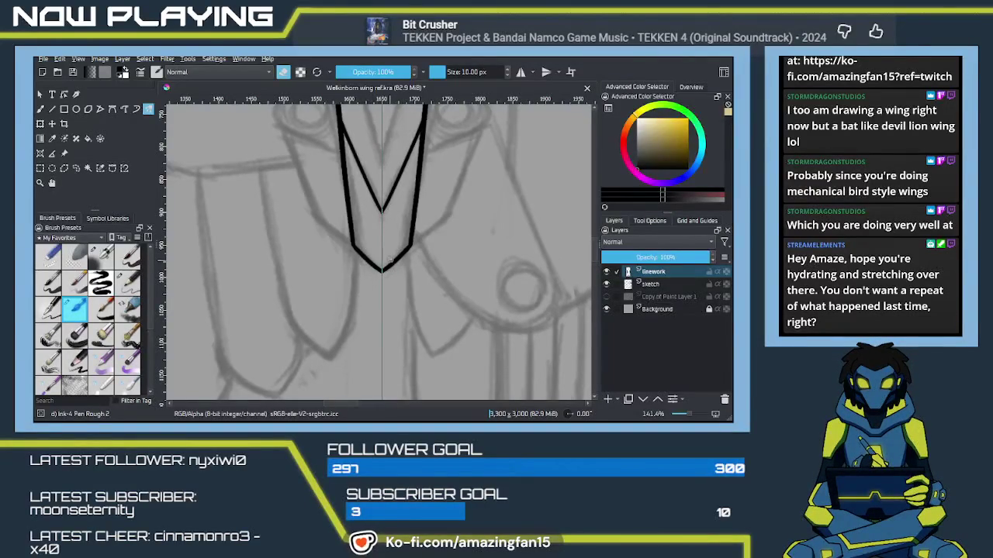
# Zoom in on the plate top and remove the extra flat stroke along it.
pyautogui.scroll(-2, 391, 260)
pyautogui.scroll(2, 390, 260)
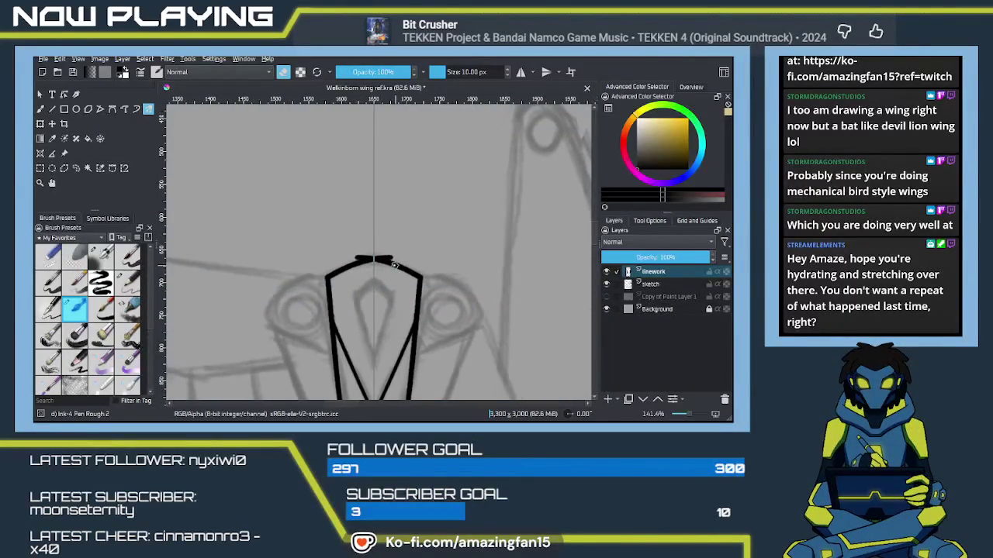
pyautogui.scroll(1, 394, 265)
pyautogui.scroll(1, 384, 259)
pyautogui.scroll(1, 373, 254)
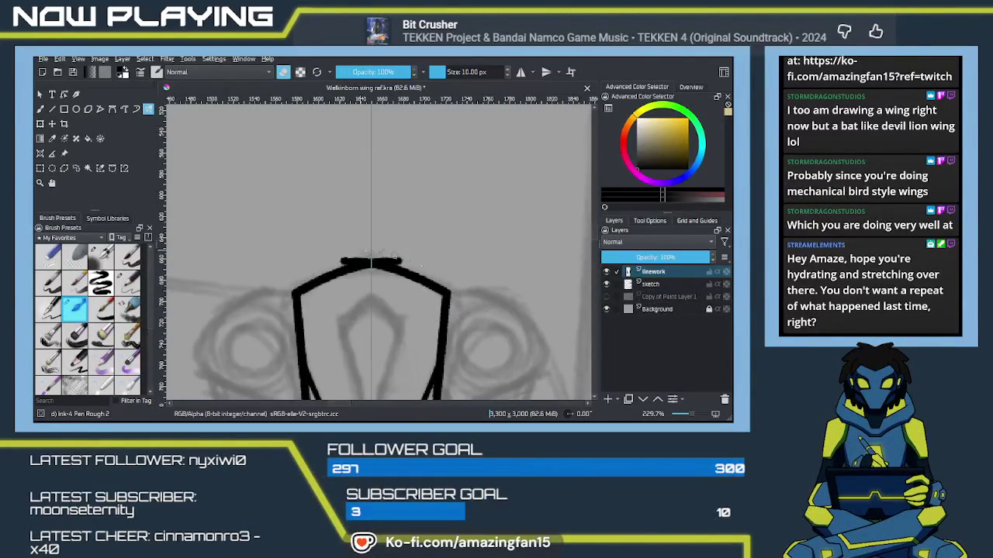
pyautogui.hotkey('ctrl', 'z')
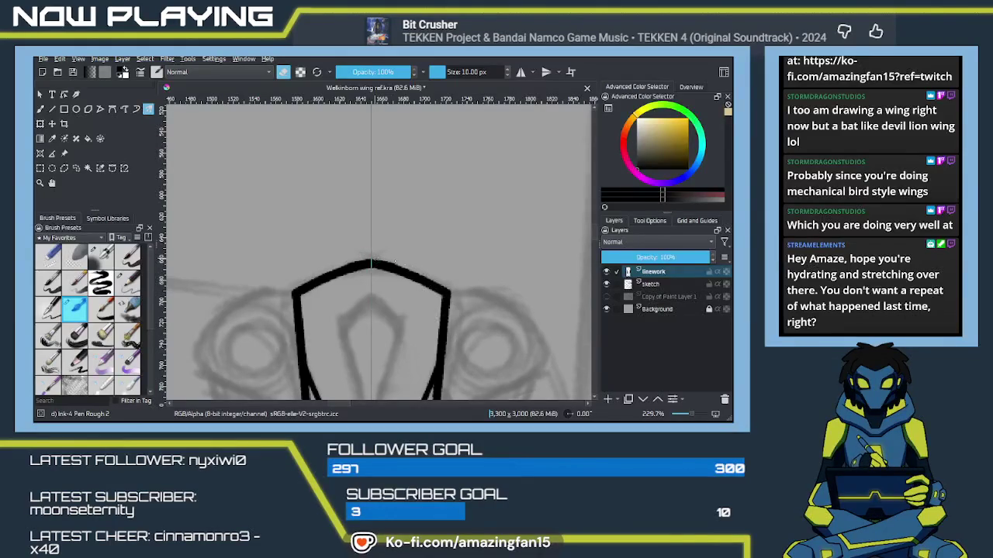
pyautogui.moveTo(417, 308); pyautogui.dragTo(388, 217)
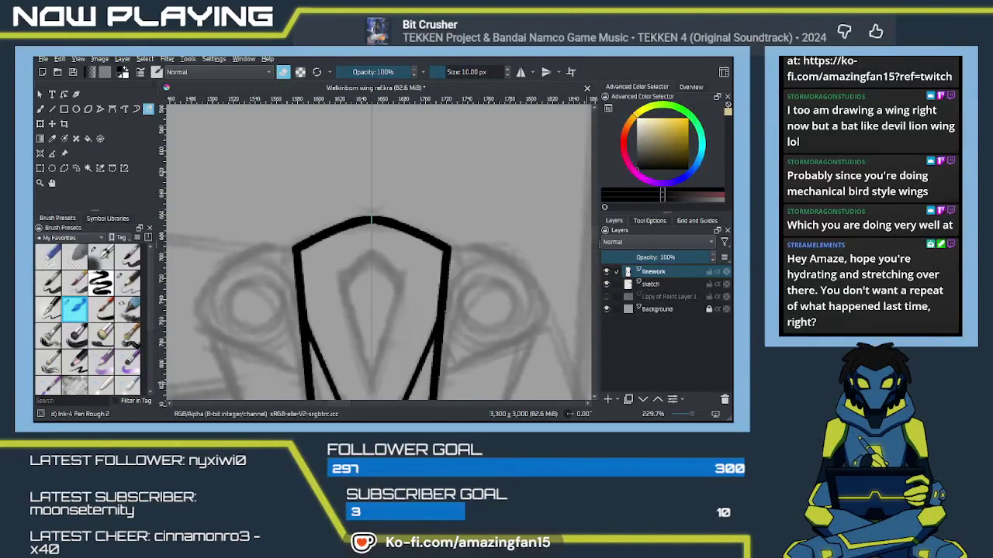
# Return the brush to inking and test a stroke inside the plate's top, then undo it.
pyautogui.hotkey('alt', 'Tab')
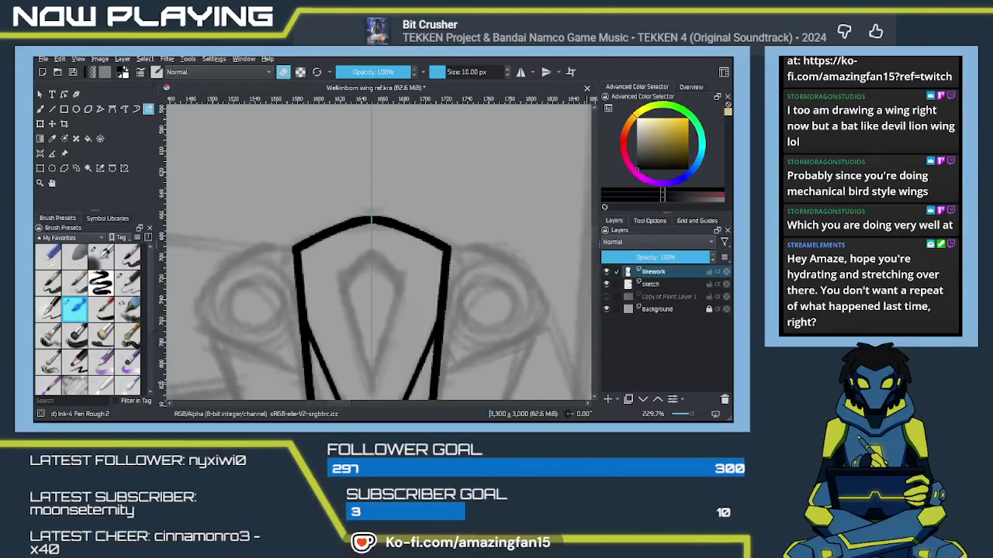
pyautogui.scroll(-2, 373, 219)
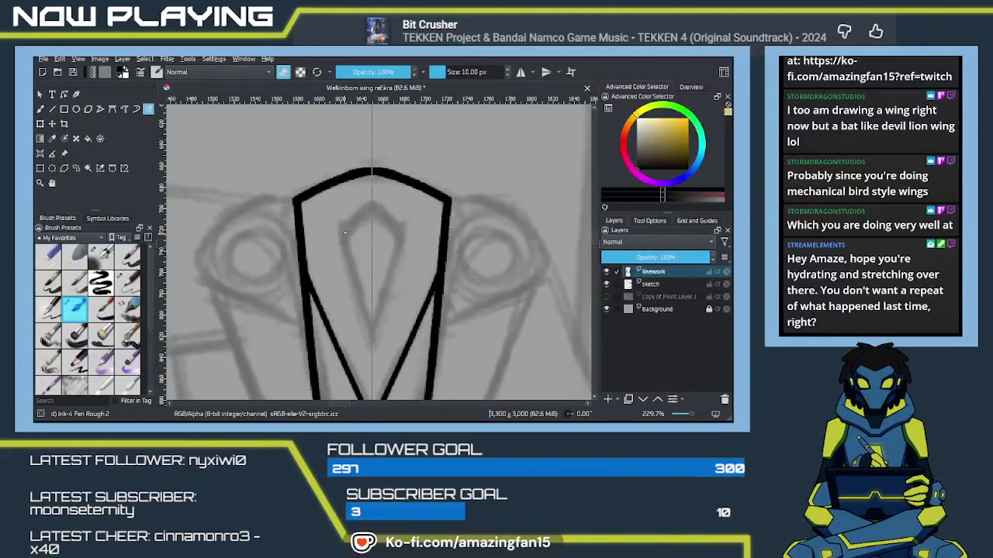
pyautogui.press('e')
pyautogui.moveTo(373, 202); pyautogui.dragTo(330, 236)
pyautogui.hotkey('ctrl', 'z')
# Ink a chevron inside the plate just below its arched top.
pyautogui.moveTo(411, 233); pyautogui.dragTo(334, 234)
pyautogui.hotkey('ctrl', 'z')
pyautogui.moveTo(411, 233); pyautogui.dragTo(337, 238)
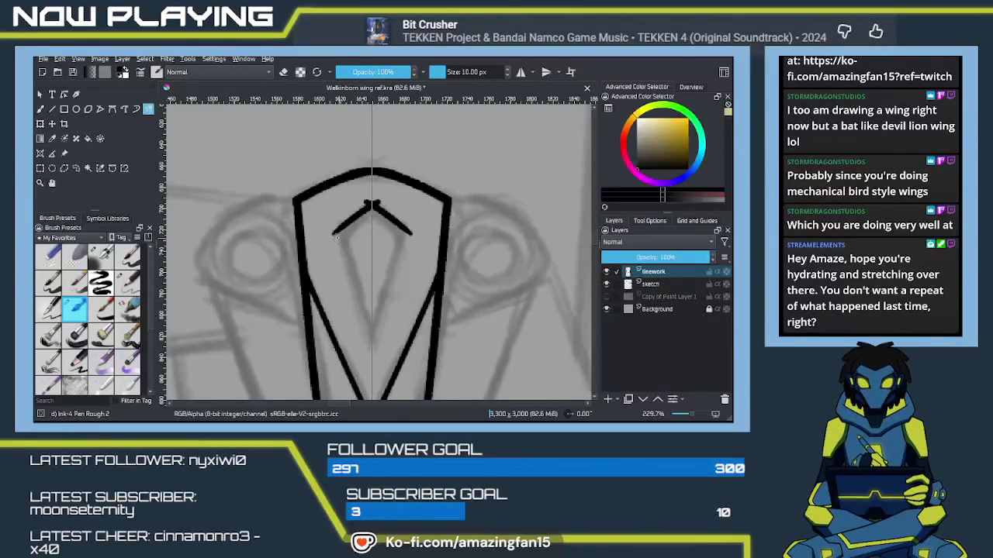
pyautogui.scroll(-3, 341, 237)
# Draw two inner lines converging from the chevron to a point and erase the thick apex blob.
pyautogui.moveTo(335, 163); pyautogui.dragTo(371, 289)
pyautogui.hotkey('ctrl', 'z')
pyautogui.moveTo(336, 163); pyautogui.dragTo(369, 281)
pyautogui.moveTo(402, 163); pyautogui.dragTo(365, 289)
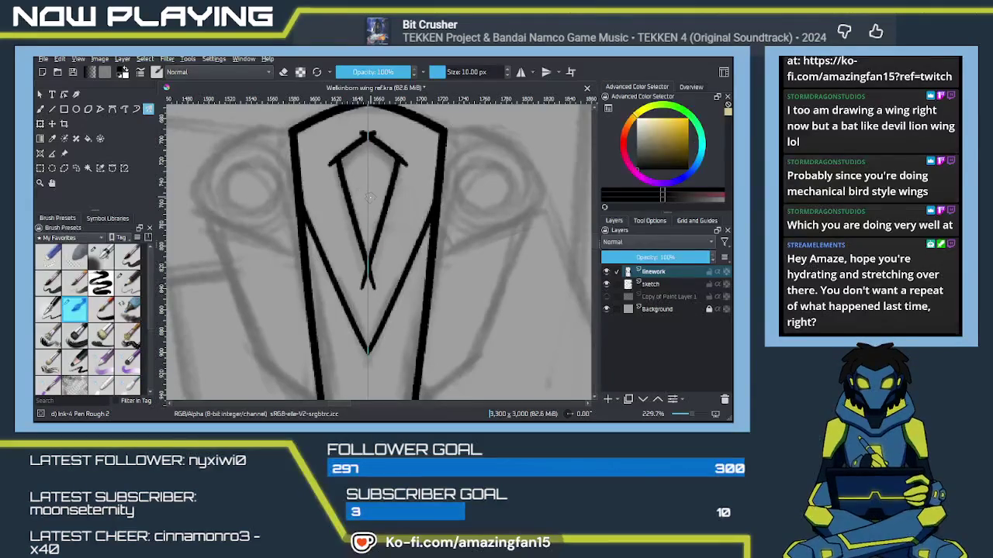
pyautogui.press('e')
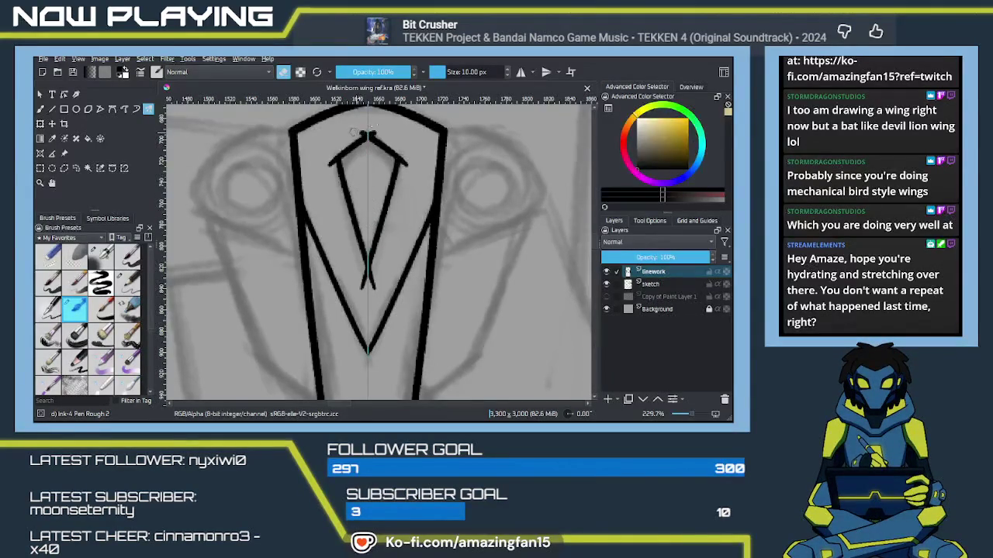
pyautogui.moveTo(363, 137); pyautogui.dragTo(375, 128)
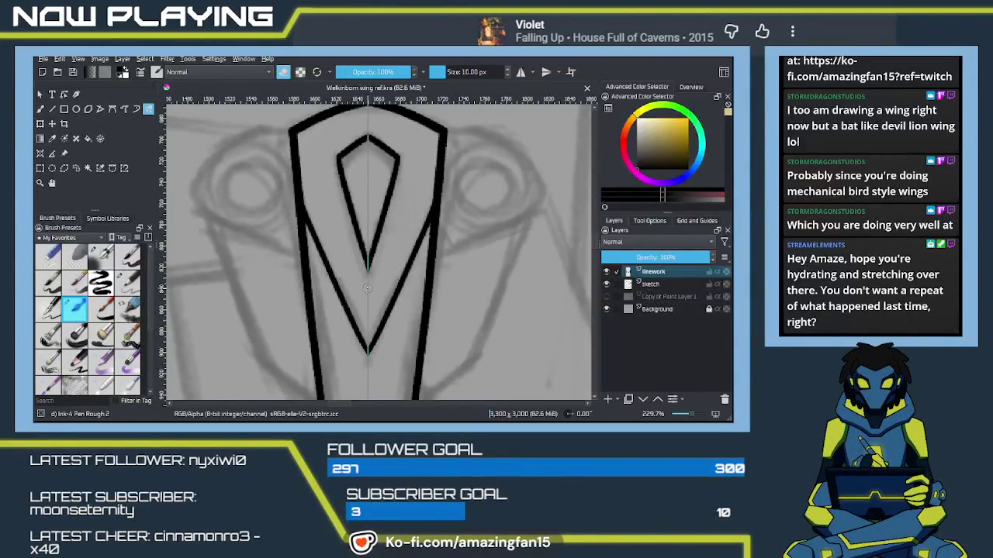
pyautogui.moveTo(331, 329); pyautogui.dragTo(400, 282)
# Draw mirrored curves out and down from the plate's top corners.
pyautogui.scroll(3, 399, 281)
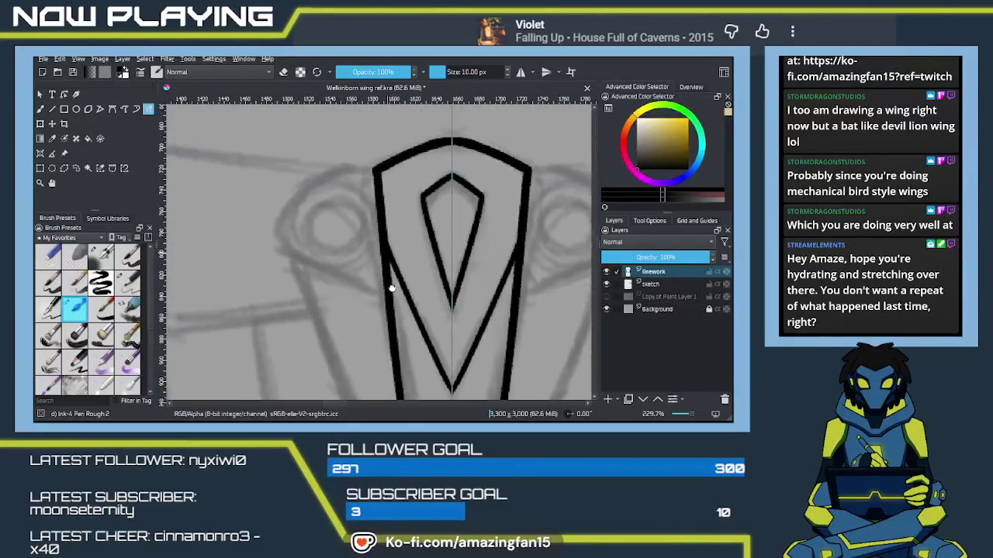
pyautogui.scroll(2, 388, 284)
pyautogui.moveTo(373, 180)
pyautogui.mouseDown()
pyautogui.moveTo(329, 177)
pyautogui.moveTo(346, 177)
pyautogui.moveTo(273, 236)
pyautogui.mouseUp()
pyautogui.hotkey('ctrl', 'z')
pyautogui.hotkey('ctrl', 'z')
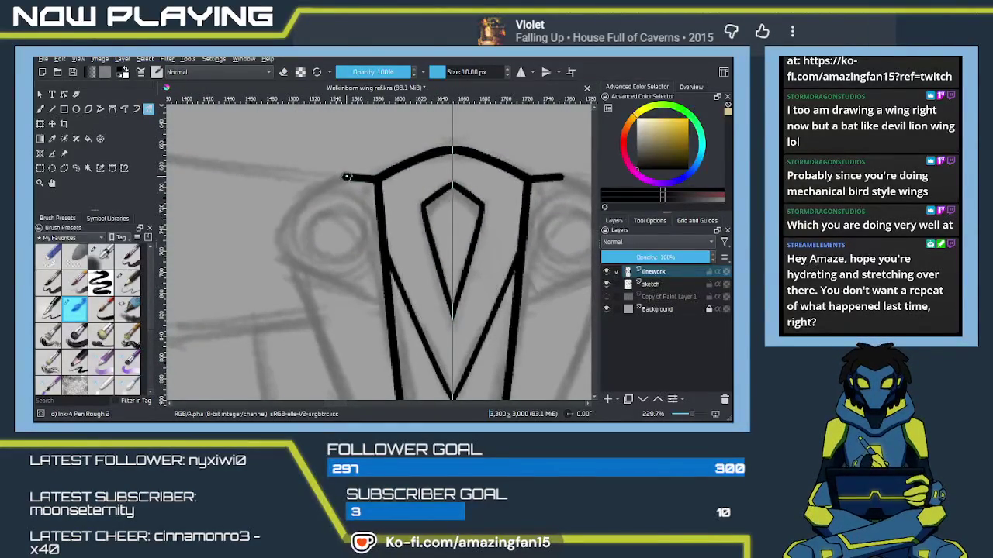
pyautogui.moveTo(345, 177); pyautogui.dragTo(284, 215)
pyautogui.hotkey('ctrl', 'z')
pyautogui.moveTo(346, 177)
pyautogui.mouseDown()
pyautogui.moveTo(278, 253)
pyautogui.moveTo(373, 294)
pyautogui.mouseUp()
pyautogui.hotkey('ctrl', 'z')
# Continue the side curves diagonally back into the plate, discarding extra vertical lines.
pyautogui.moveTo(279, 251); pyautogui.dragTo(382, 309)
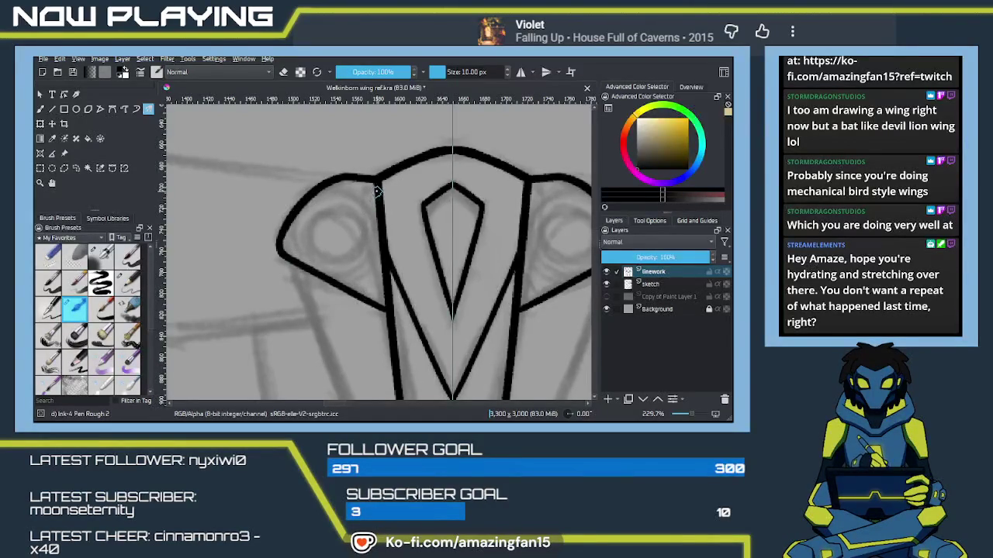
pyautogui.moveTo(370, 193); pyautogui.dragTo(373, 253)
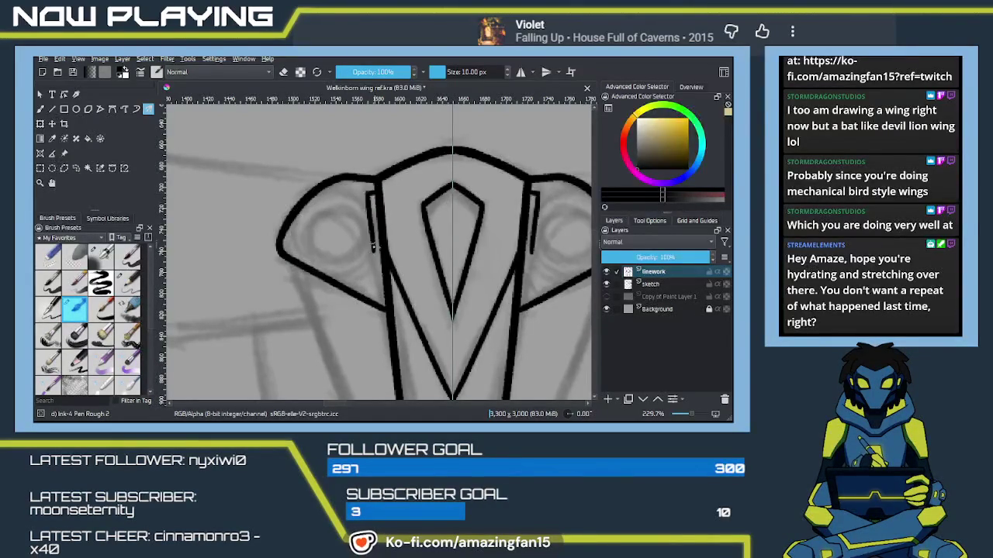
pyautogui.hotkey('ctrl', 'z')
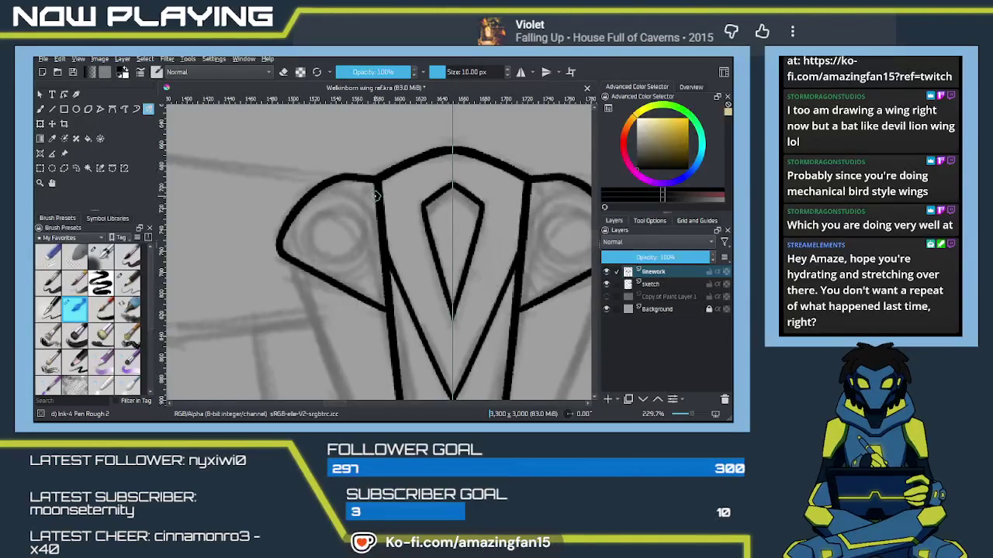
pyautogui.moveTo(383, 295); pyautogui.dragTo(374, 200)
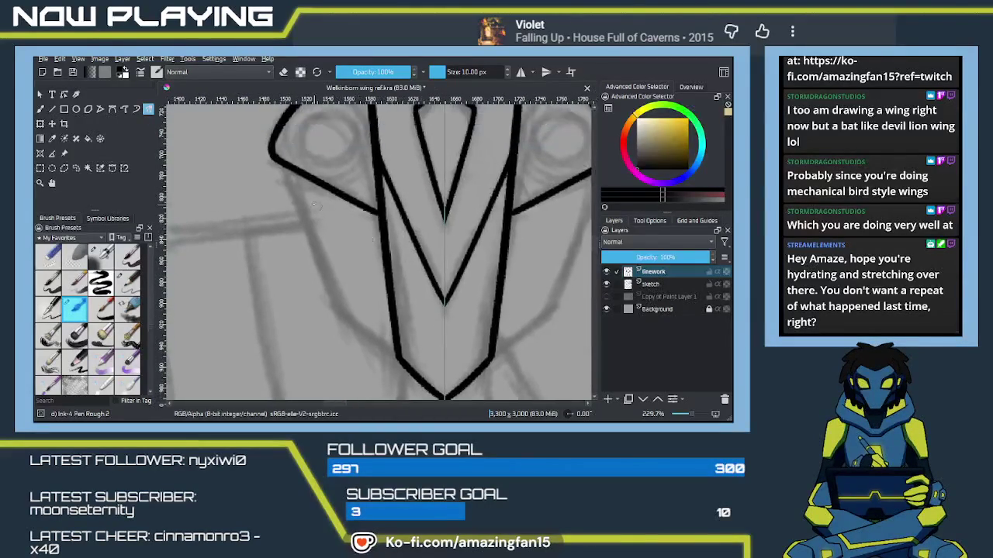
# Ink mirrored lines down the lower sides and diagonal strokes across the lower panels.
pyautogui.moveTo(284, 165); pyautogui.dragTo(347, 335)
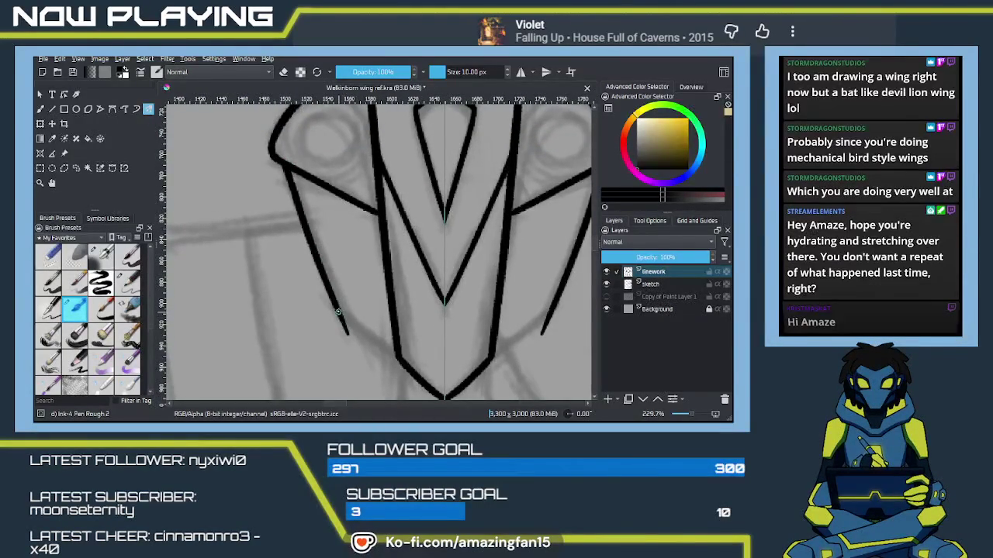
pyautogui.moveTo(341, 324); pyautogui.dragTo(396, 355)
pyautogui.hotkey('ctrl', 'z')
pyautogui.moveTo(341, 315); pyautogui.dragTo(400, 355)
pyautogui.hotkey('ctrl', 'z')
pyautogui.moveTo(341, 314); pyautogui.dragTo(400, 356)
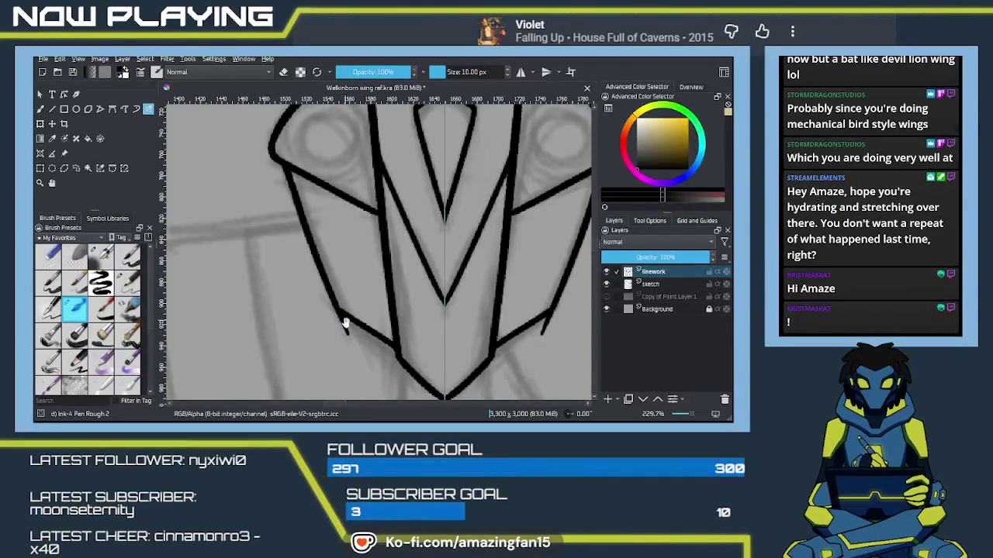
# Extend the diagonal stroke to meet the inner vertical line and zoom out to 93.3%.
pyautogui.press('e')
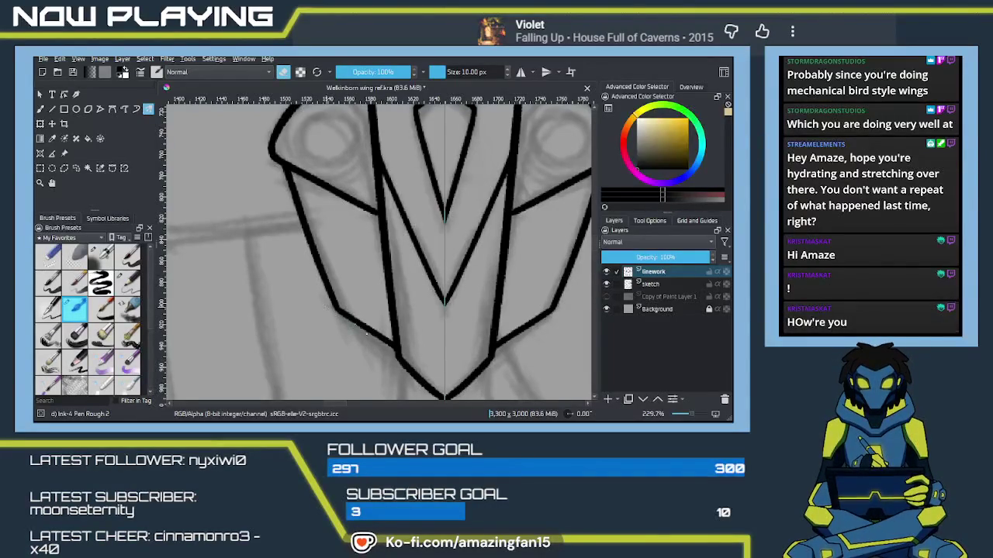
pyautogui.press('e')
pyautogui.moveTo(422, 221); pyautogui.dragTo(404, 301)
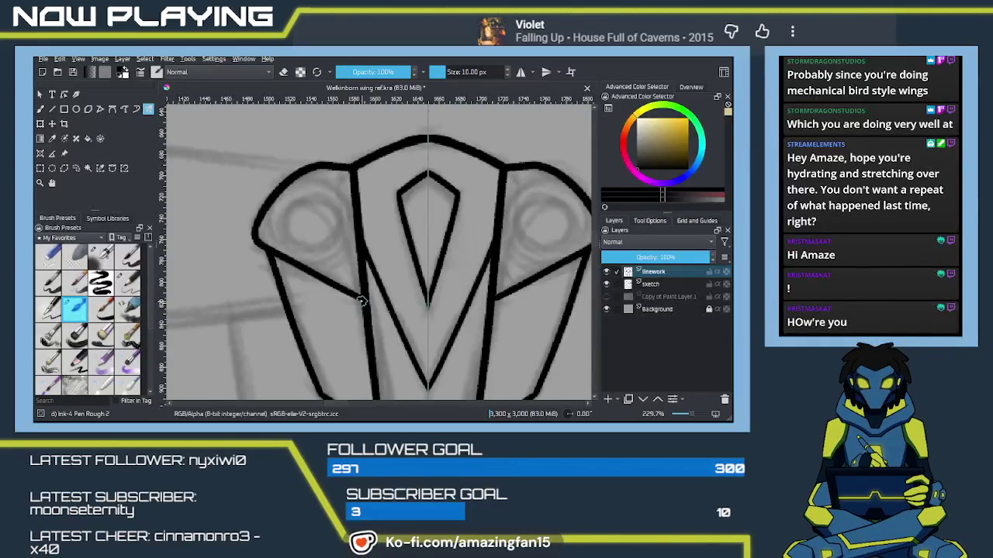
pyautogui.moveTo(339, 287); pyautogui.dragTo(362, 301)
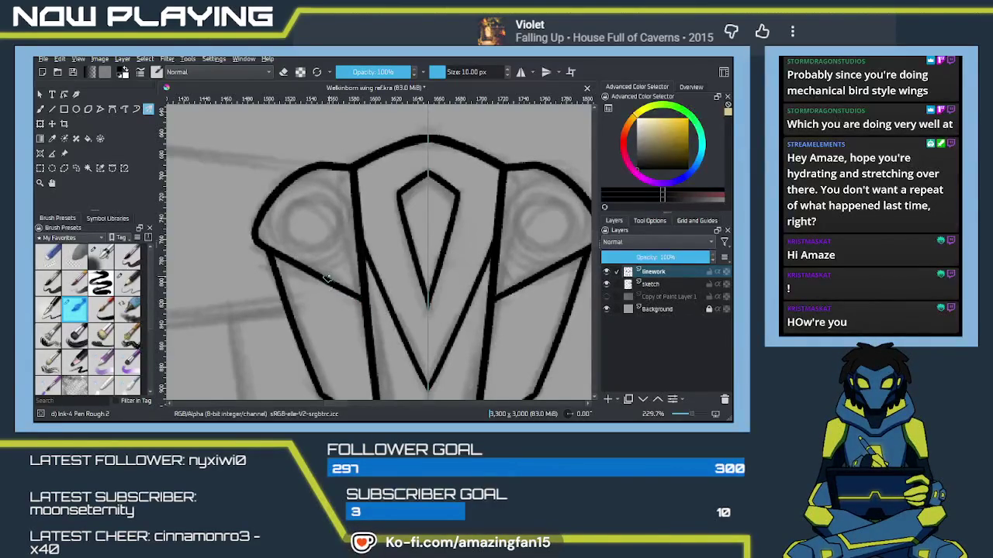
pyautogui.moveTo(319, 256); pyautogui.dragTo(347, 290)
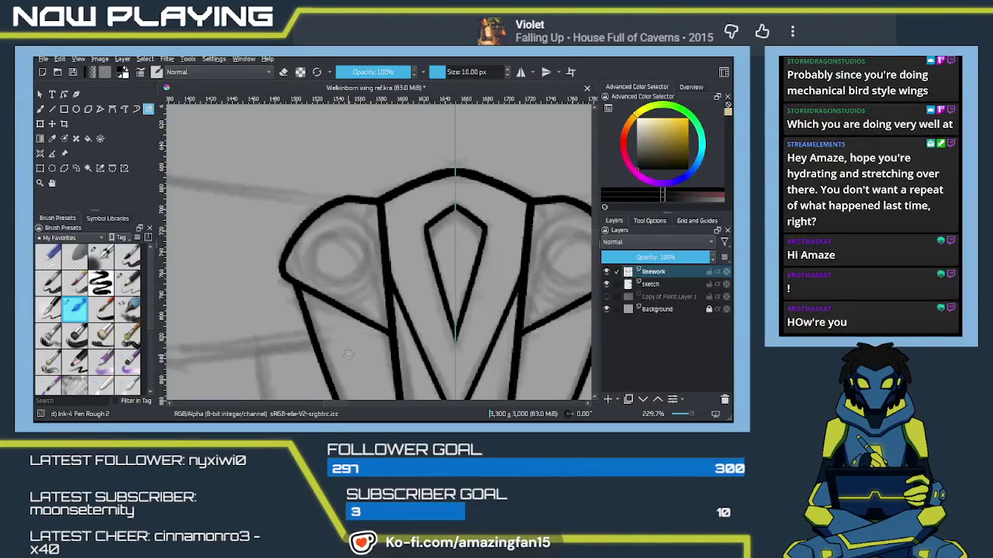
pyautogui.moveTo(384, 332)
pyautogui.mouseDown()
pyautogui.moveTo(409, 177)
pyautogui.moveTo(412, 296)
pyautogui.mouseUp()
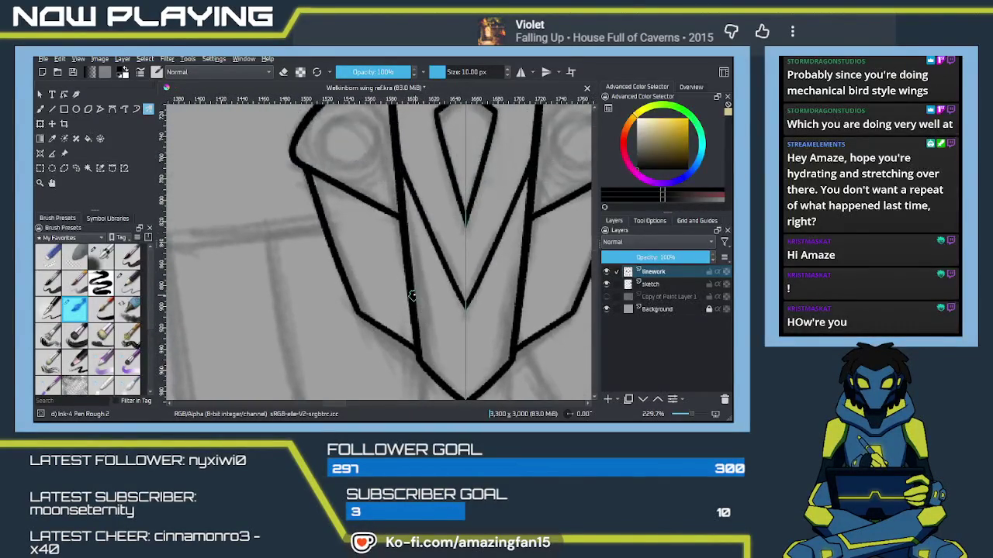
pyautogui.scroll(-3, 411, 293)
pyautogui.scroll(-2, 419, 296)
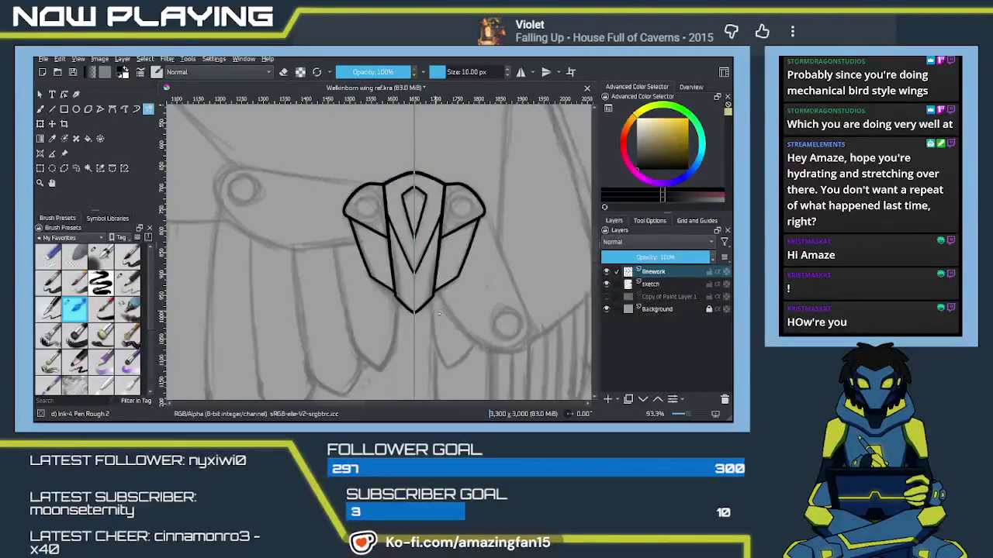
# Draw a mirrored pair of curved strokes hanging below the plate's bottom point.
pyautogui.moveTo(429, 299); pyautogui.dragTo(422, 294)
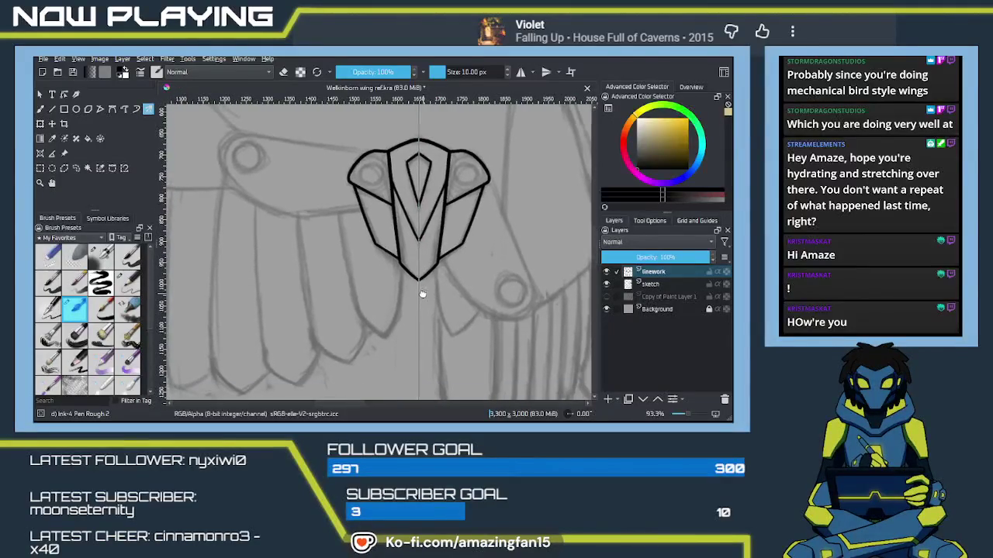
pyautogui.moveTo(402, 267); pyautogui.dragTo(388, 342)
pyautogui.moveTo(401, 265); pyautogui.dragTo(388, 341)
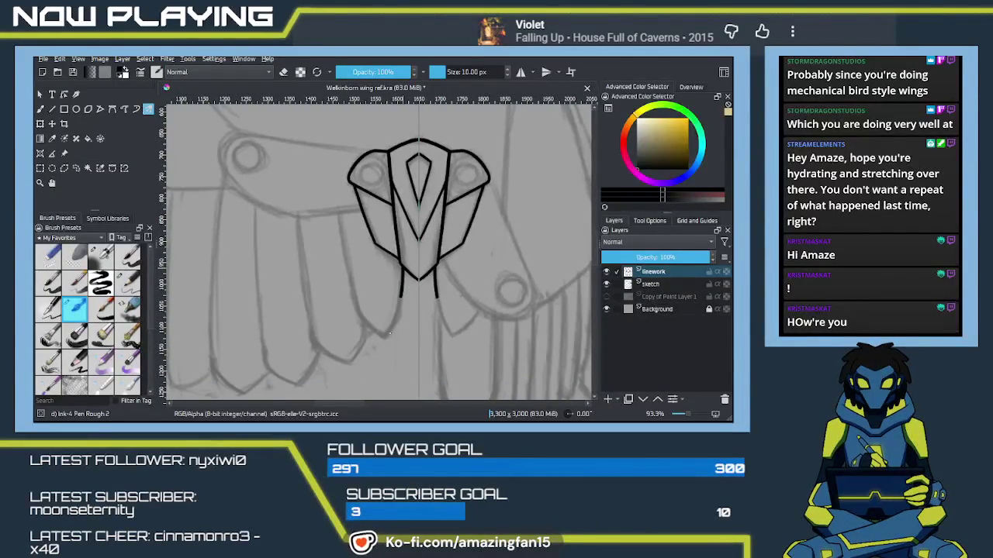
pyautogui.hotkey('ctrl', 'z')
pyautogui.moveTo(402, 265); pyautogui.dragTo(399, 312)
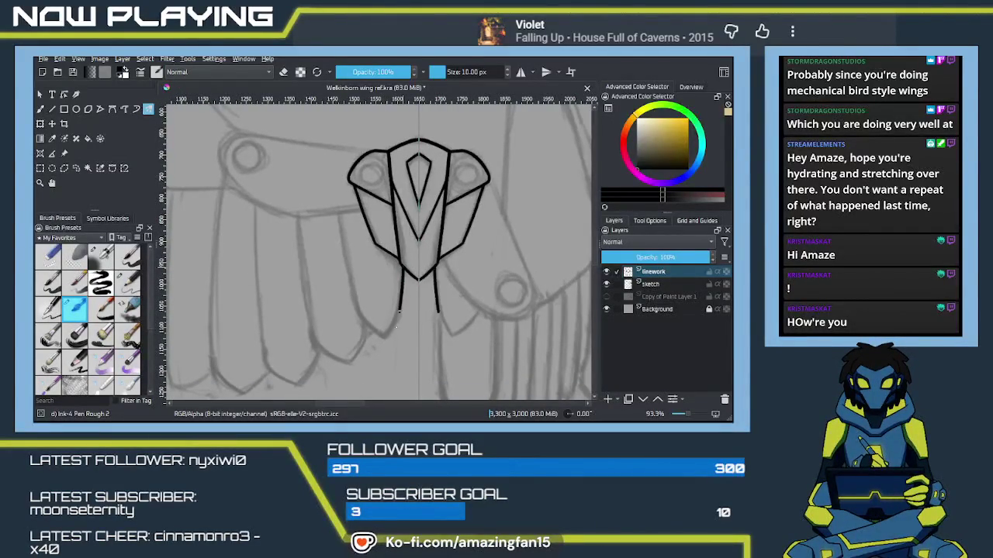
pyautogui.hotkey('ctrl', 'z')
pyautogui.moveTo(401, 265); pyautogui.dragTo(395, 322)
pyautogui.hotkey('ctrl', 'z')
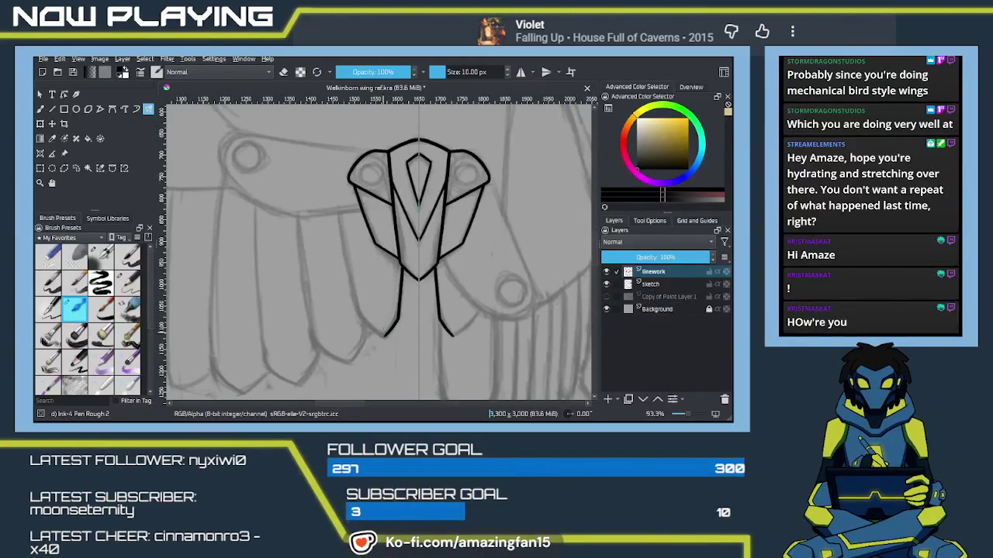
pyautogui.moveTo(402, 265); pyautogui.dragTo(394, 319)
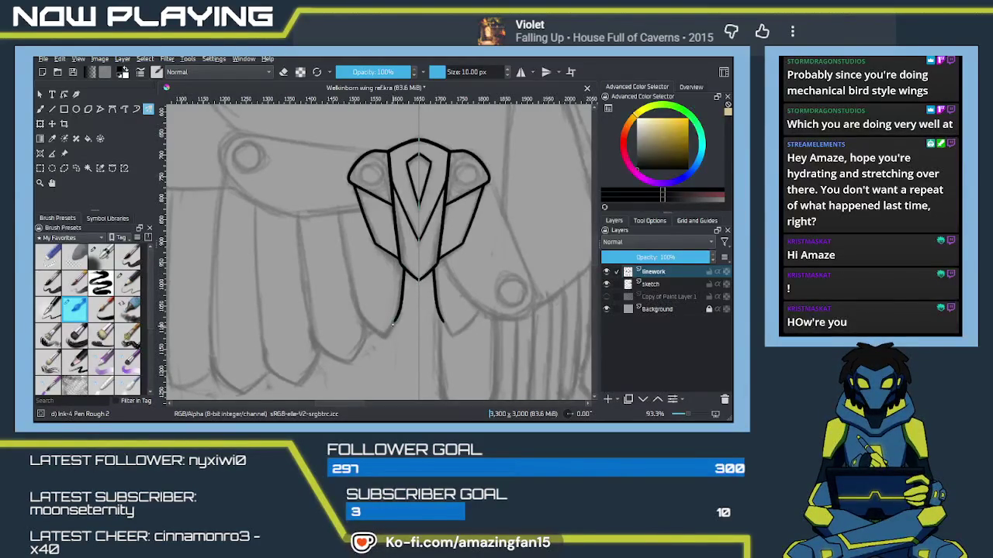
pyautogui.hotkey('ctrl', 'z')
pyautogui.moveTo(402, 265); pyautogui.dragTo(383, 336)
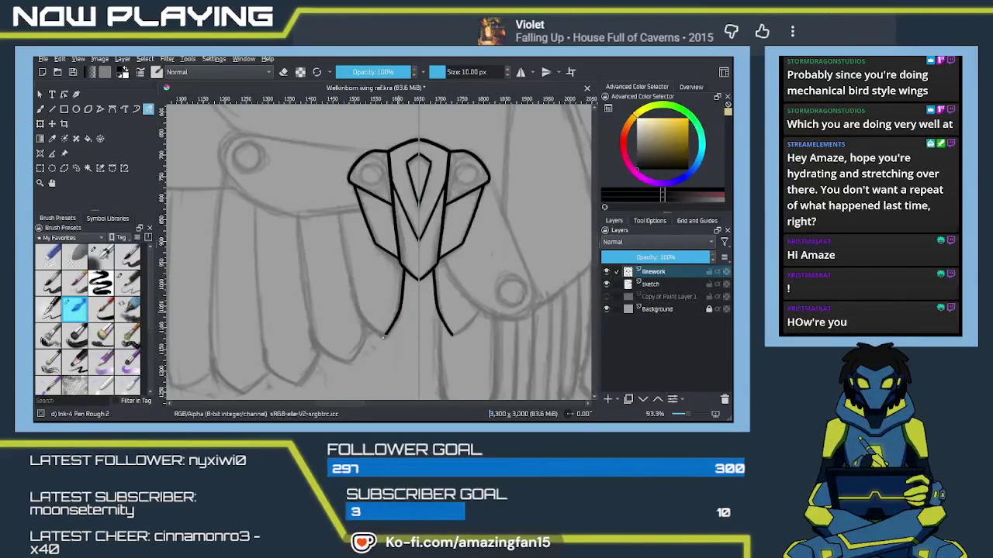
pyautogui.hotkey('ctrl', 'z')
pyautogui.moveTo(402, 265); pyautogui.dragTo(391, 324)
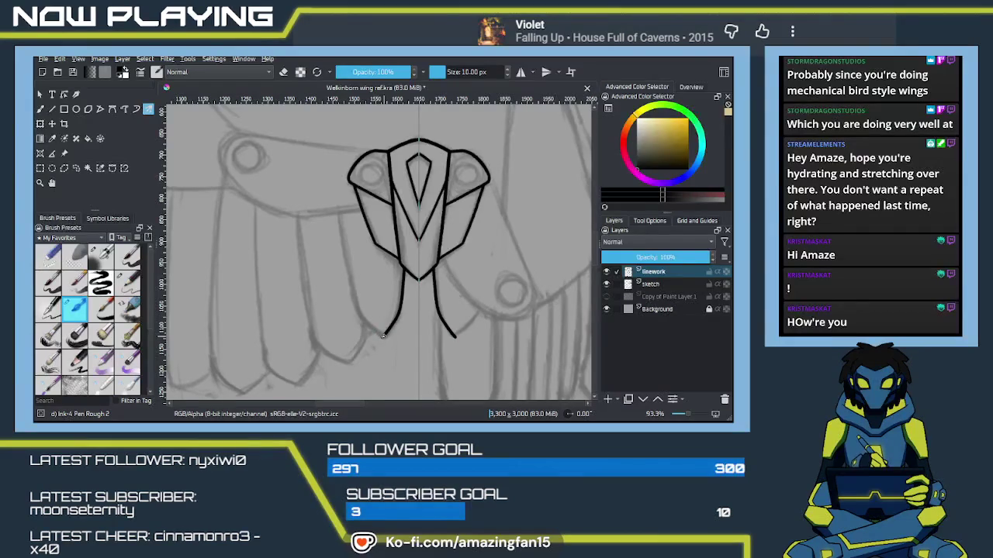
pyautogui.hotkey('ctrl', 'z')
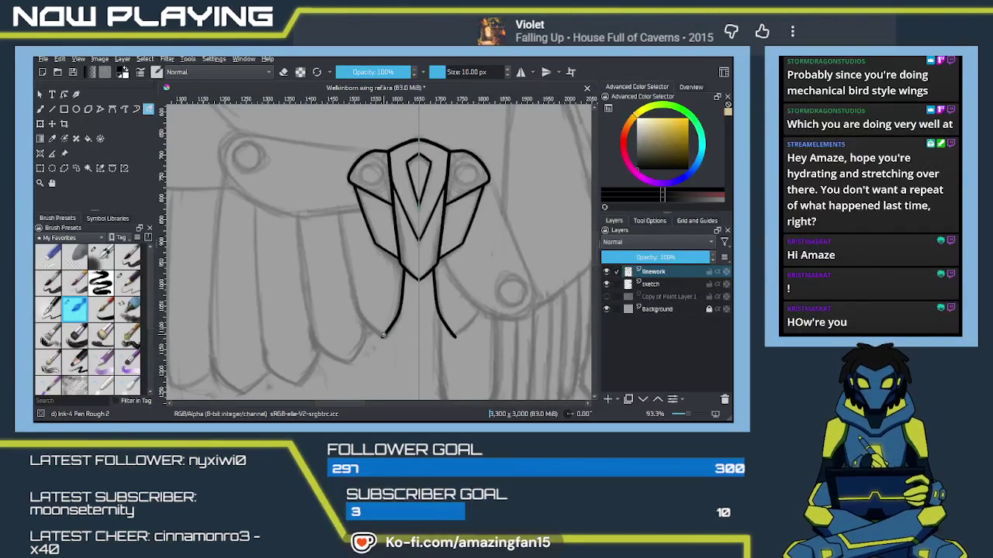
# Add sharp outward hooks to the ends of the hanging strokes.
pyautogui.moveTo(453, 335); pyautogui.dragTo(485, 294)
pyautogui.moveTo(365, 322); pyautogui.dragTo(352, 295)
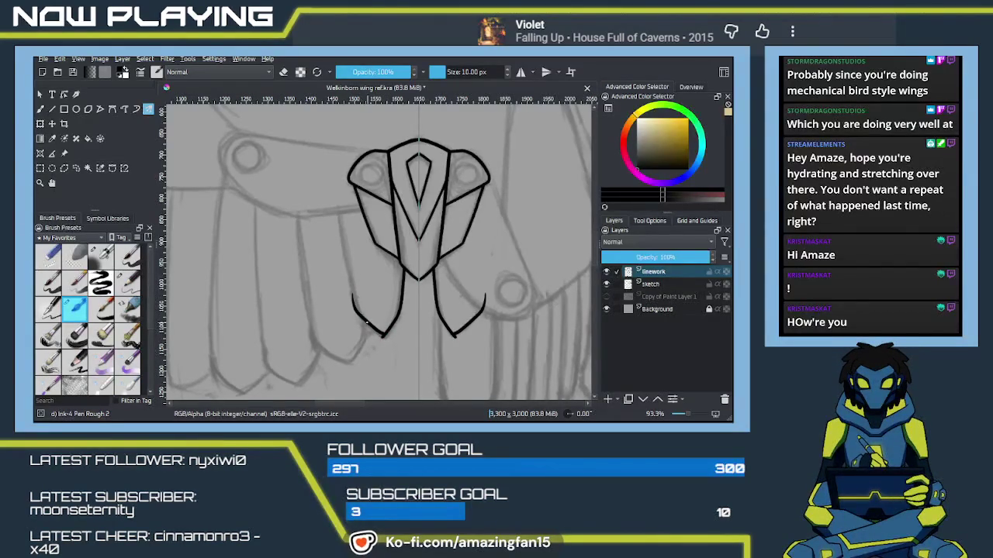
pyautogui.moveTo(456, 334); pyautogui.dragTo(482, 296)
pyautogui.hotkey('ctrl', 'z')
pyautogui.hotkey('ctrl', 'z')
pyautogui.hotkey('ctrl', 'shift', 'z')
pyautogui.hotkey('ctrl', 'shift', 'z')
pyautogui.moveTo(393, 347); pyautogui.dragTo(399, 327)
pyautogui.press('e')
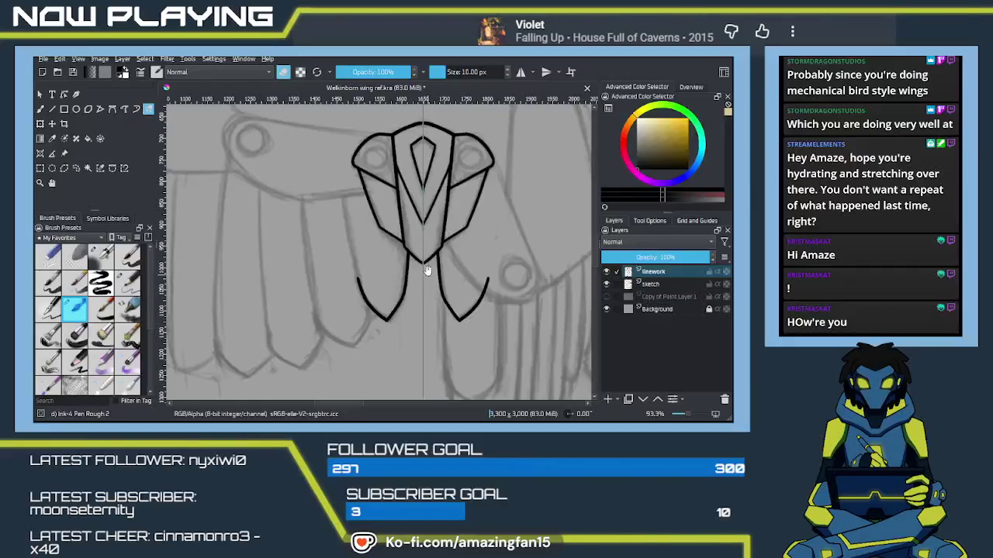
# At 186.6% zoom, erase the stray ink blob at the left panel stroke's tip.
pyautogui.moveTo(439, 288); pyautogui.dragTo(446, 397)
pyautogui.scroll(4, 395, 287)
pyautogui.moveTo(488, 261)
pyautogui.mouseDown()
pyautogui.moveTo(487, 296)
pyautogui.moveTo(419, 309)
pyautogui.mouseUp()
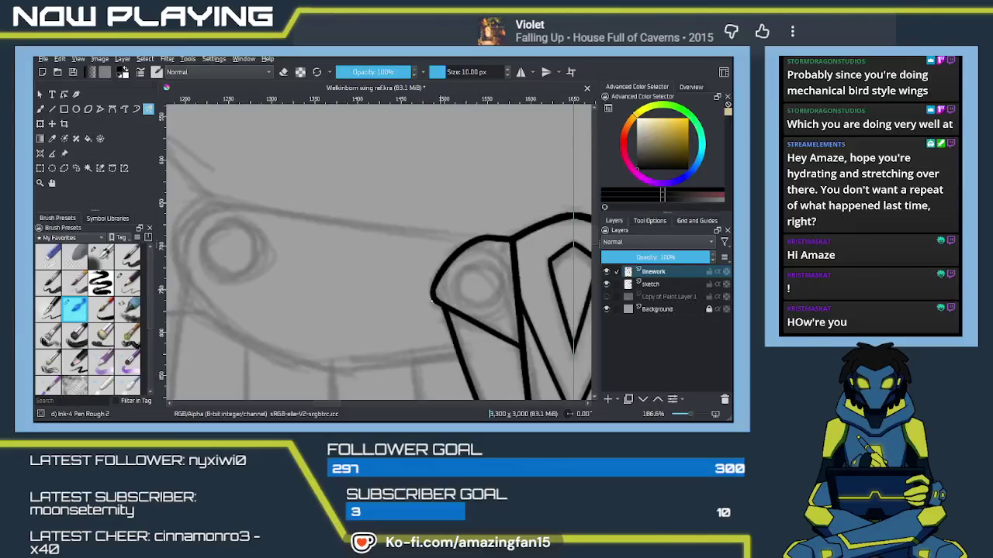
pyautogui.press('e')
pyautogui.click(433, 299)
# Extend the stroke's tip down to join the line below it.
pyautogui.moveTo(435, 282); pyautogui.dragTo(432, 294)
pyautogui.moveTo(429, 299); pyautogui.dragTo(458, 313)
pyautogui.moveTo(457, 313)
pyautogui.mouseDown()
pyautogui.moveTo(419, 326)
pyautogui.moveTo(399, 232)
pyautogui.moveTo(337, 266)
pyautogui.moveTo(364, 287)
pyautogui.moveTo(404, 287)
pyautogui.moveTo(422, 207)
pyautogui.mouseUp()
pyautogui.scroll(3, 404, 291)
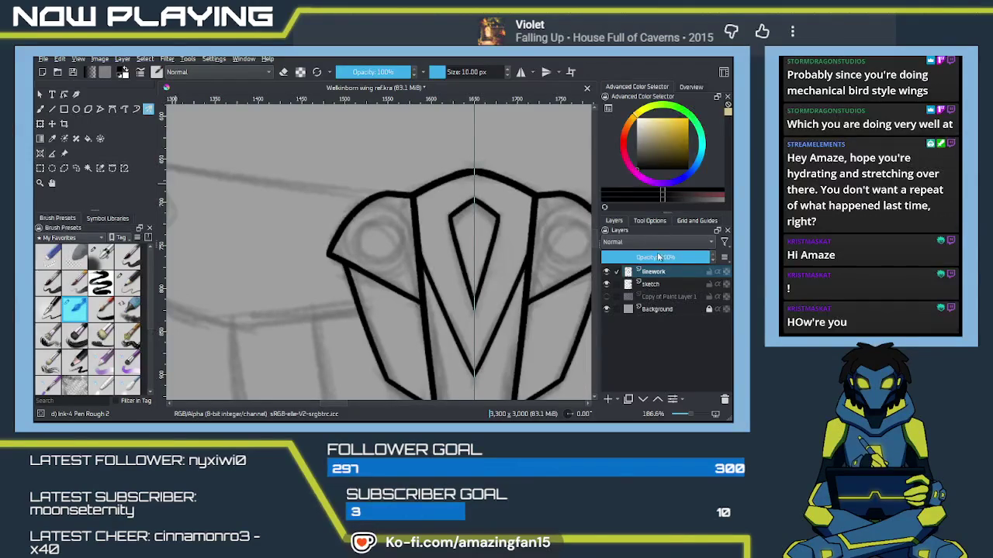
pyautogui.hotkey('shift', 'a')
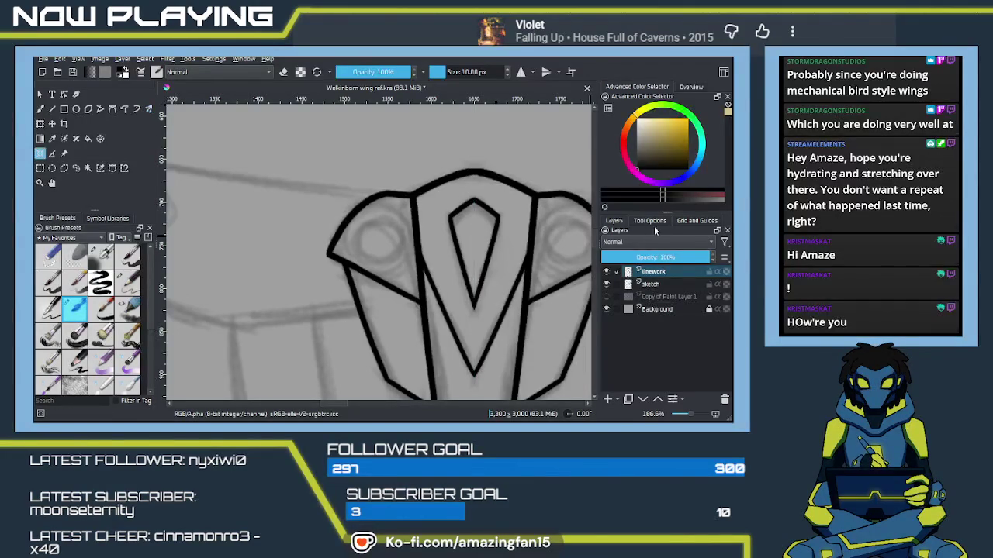
# Zoom in and fit a concentric ellipse assistant over the left eye circle with three points.
pyautogui.click(651, 222)
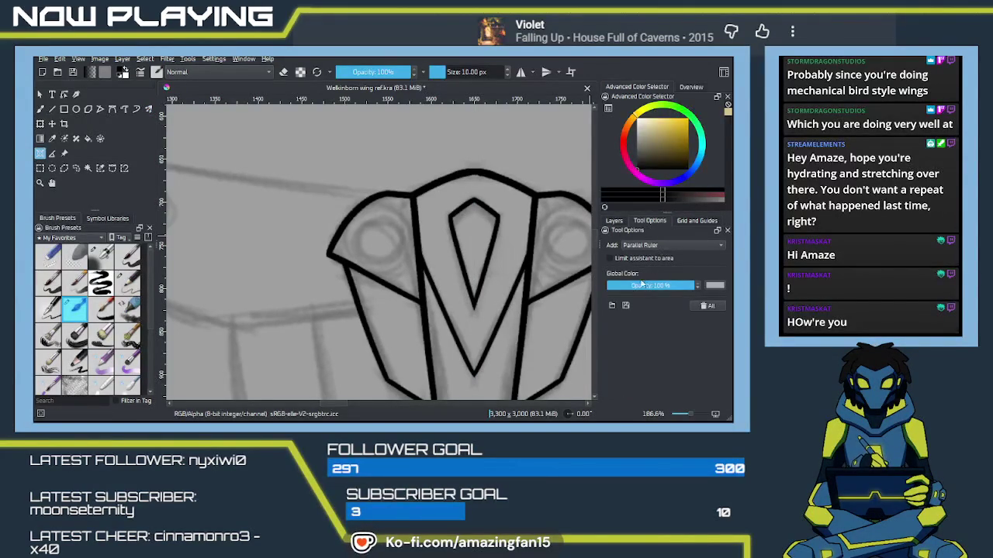
pyautogui.scroll(5, 621, 244)
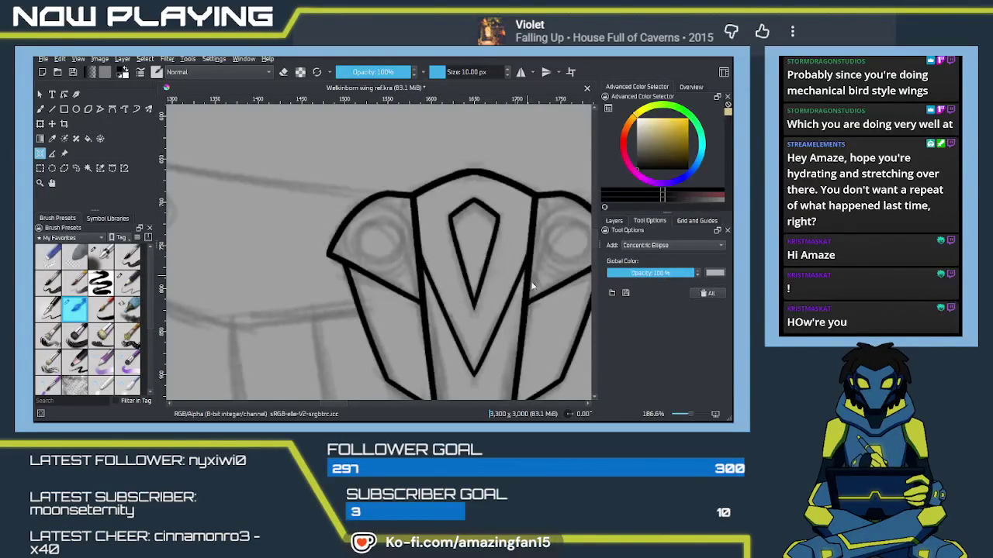
pyautogui.scroll(3, 381, 235)
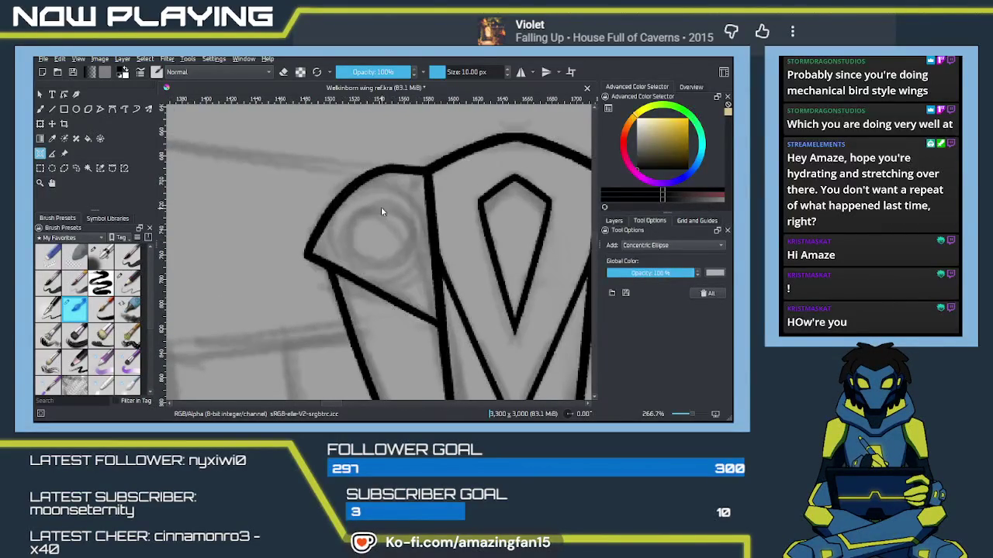
pyautogui.click(381, 206)
pyautogui.click(380, 267)
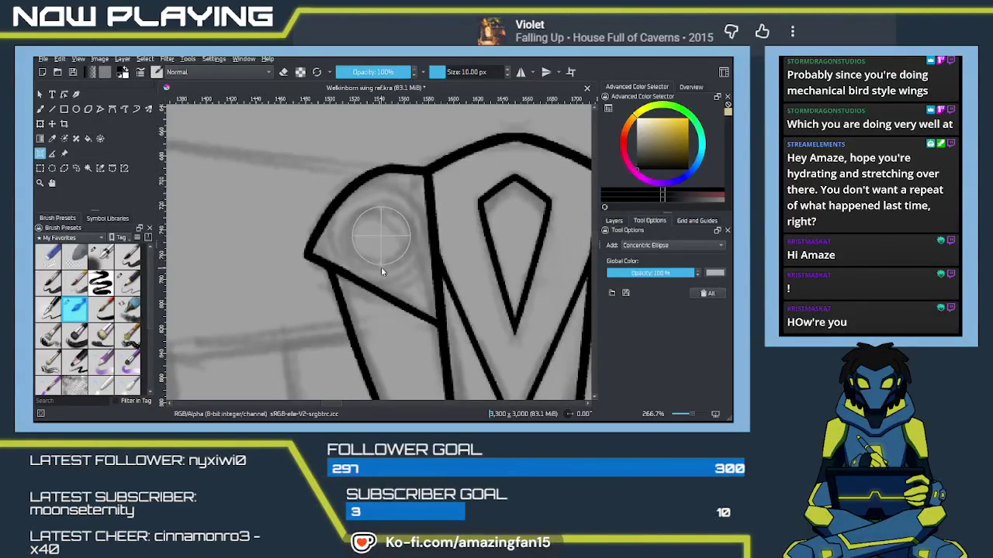
pyautogui.click(381, 267)
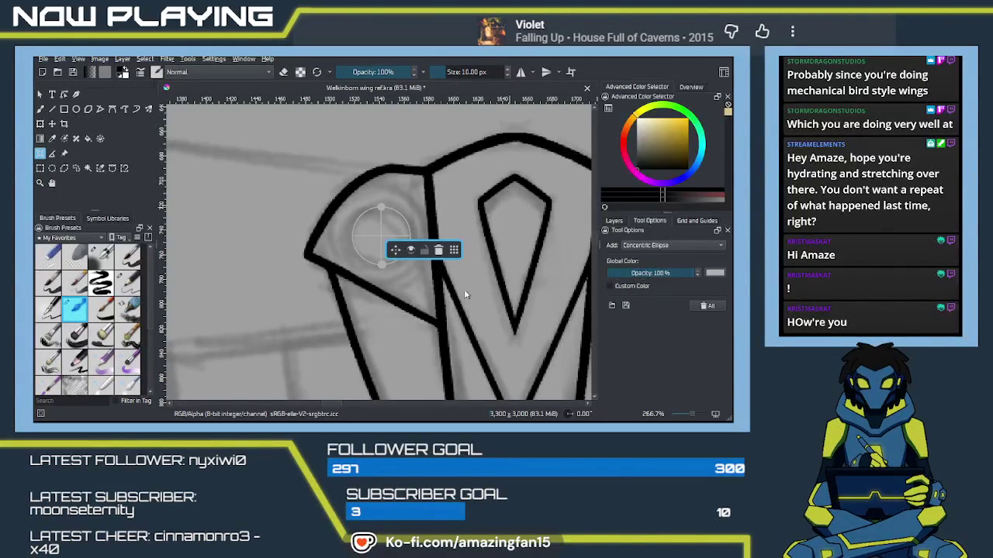
pyautogui.click(416, 419)
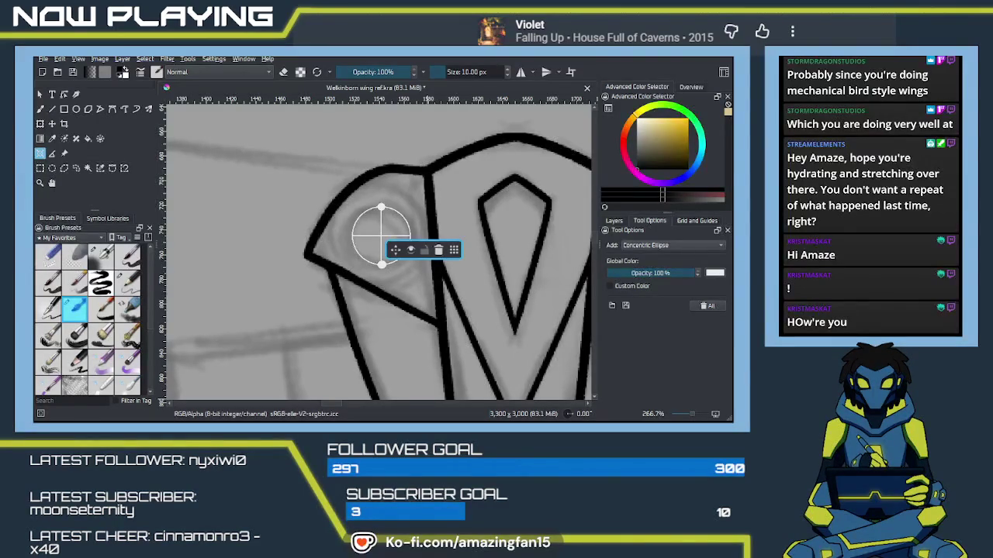
# Switch to the Freehand Brush with vertical mirror drawing and snapping to the ellipse assistant.
pyautogui.hotkey('alt', 'Tab')
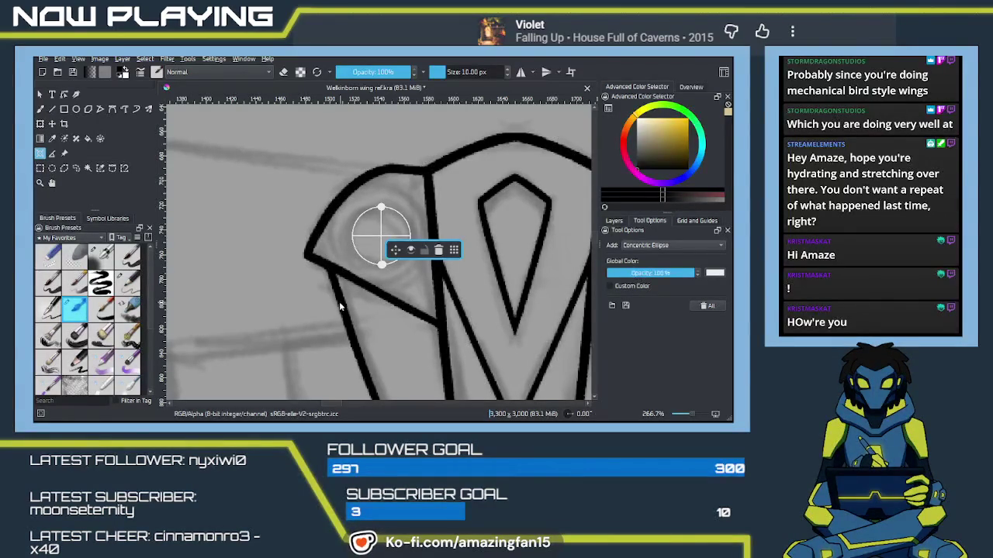
pyautogui.press('b')
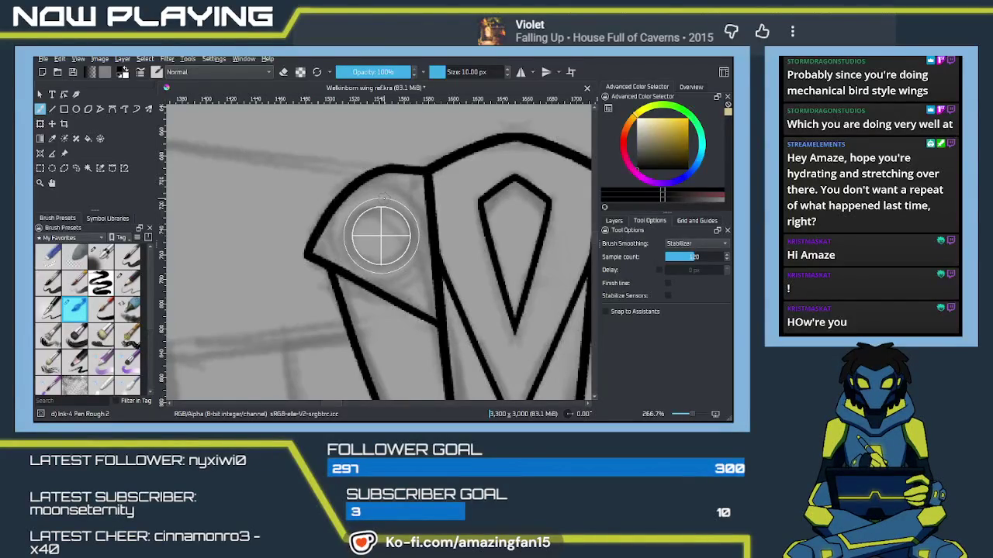
pyautogui.moveTo(381, 237)
pyautogui.mouseDown()
pyautogui.moveTo(311, 233)
pyautogui.moveTo(279, 245)
pyautogui.mouseUp()
pyautogui.press('q')
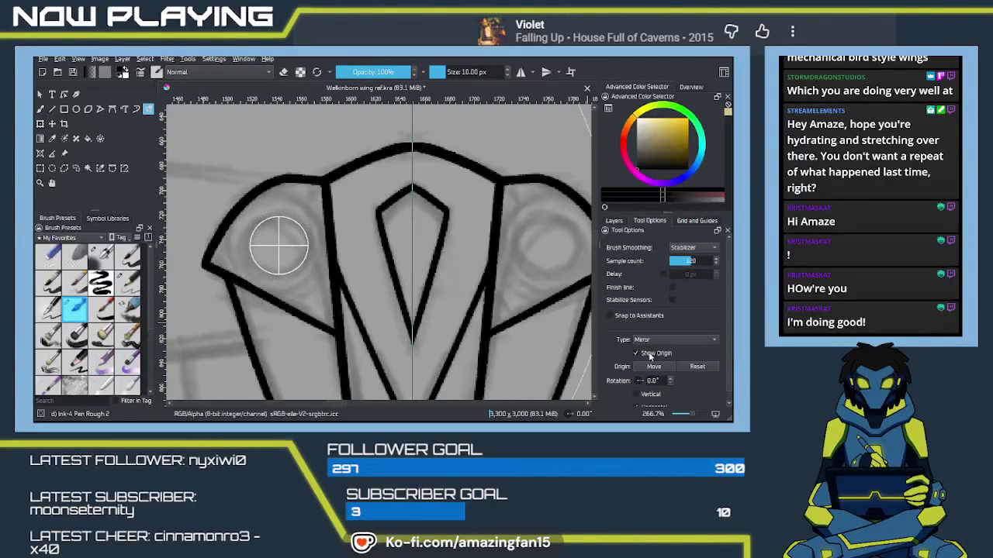
pyautogui.click(610, 316)
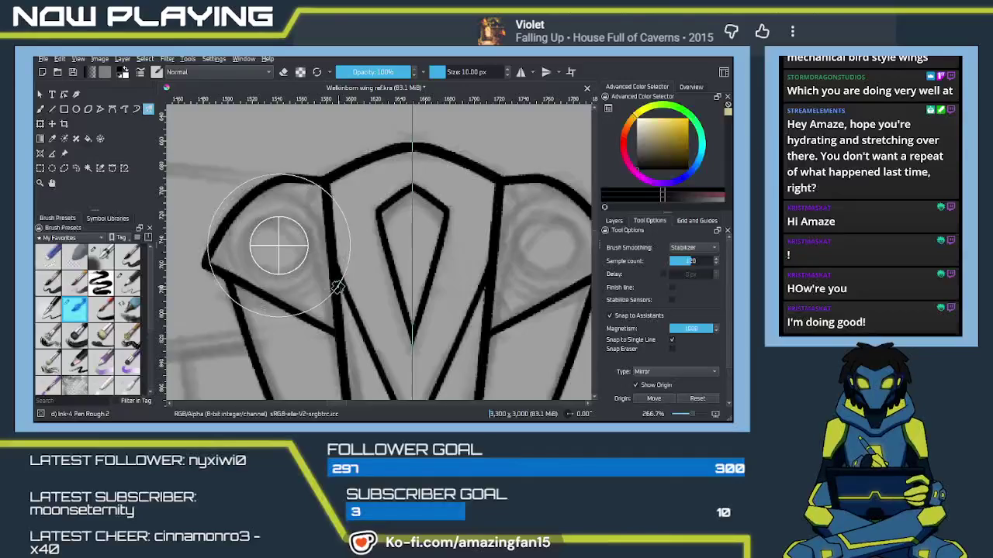
# Ink mirrored double rings around both eye sockets of the head piece.
pyautogui.moveTo(319, 257); pyautogui.dragTo(374, 281)
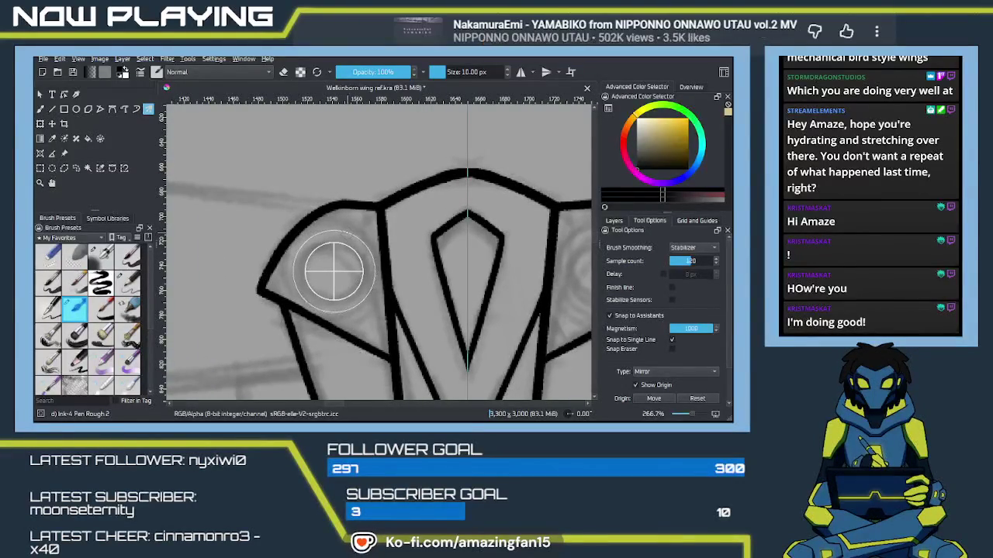
pyautogui.moveTo(334, 271); pyautogui.dragTo(333, 272)
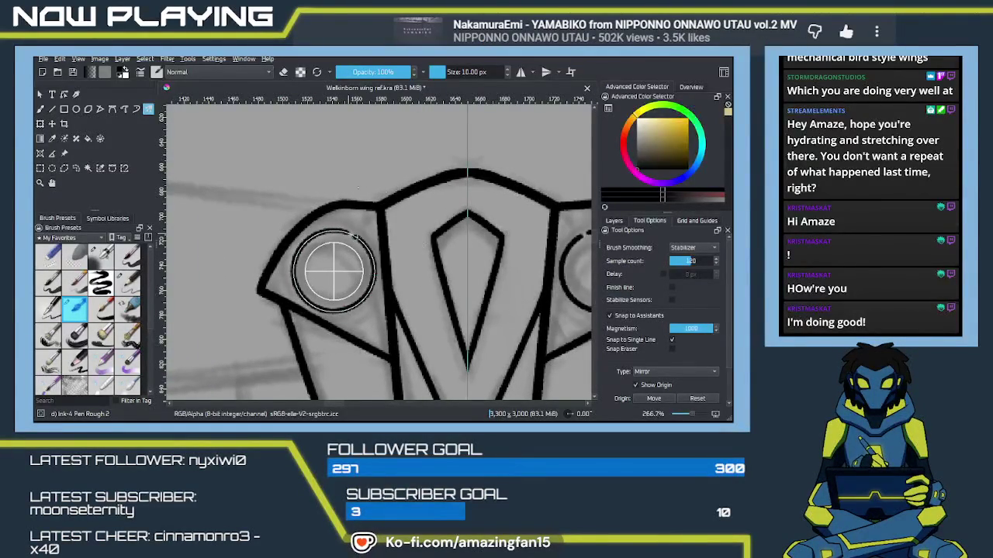
pyautogui.moveTo(334, 271); pyautogui.dragTo(333, 271)
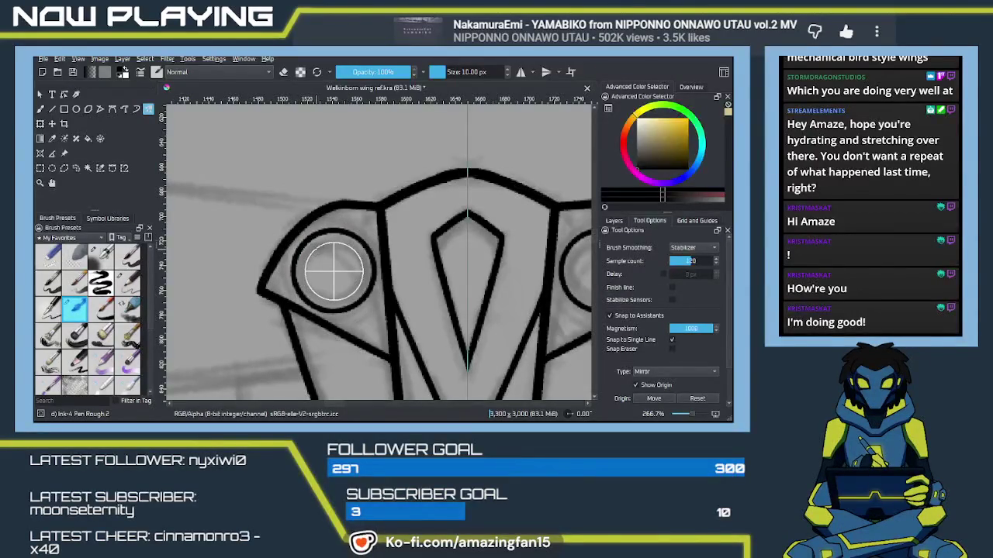
pyautogui.moveTo(334, 271)
pyautogui.mouseDown()
pyautogui.moveTo(315, 305)
pyautogui.moveTo(360, 259)
pyautogui.mouseUp()
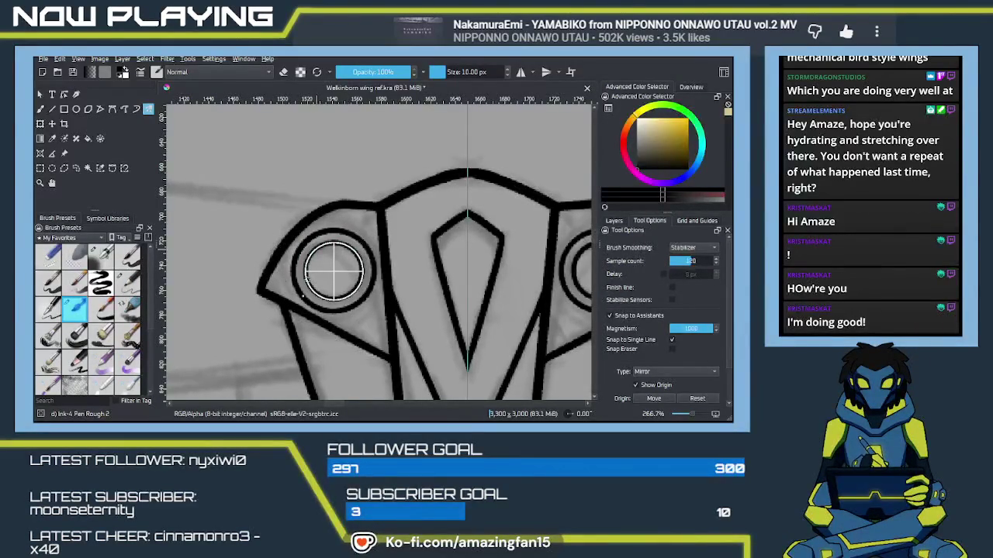
pyautogui.moveTo(333, 271); pyautogui.dragTo(334, 272)
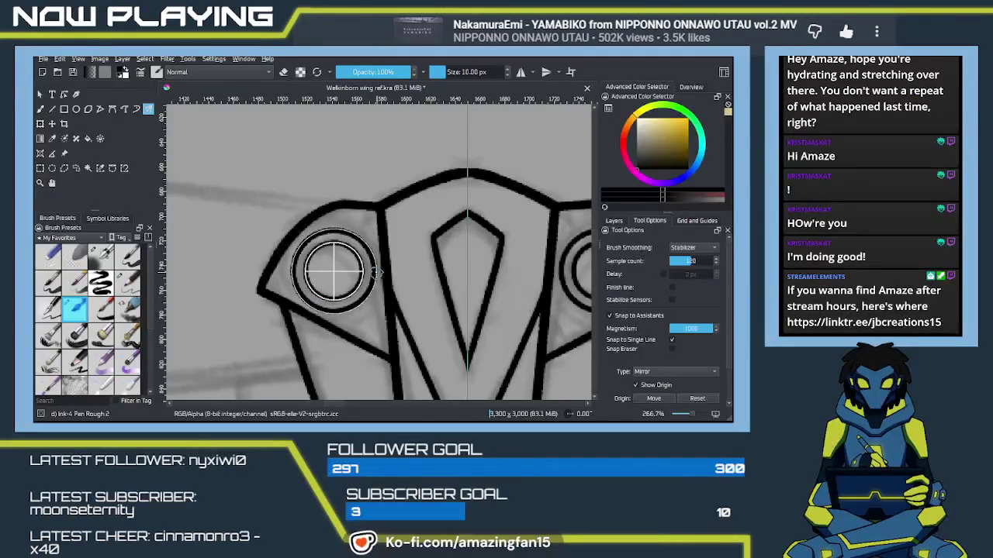
pyautogui.scroll(-2, 333, 271)
pyautogui.scroll(-2, 334, 271)
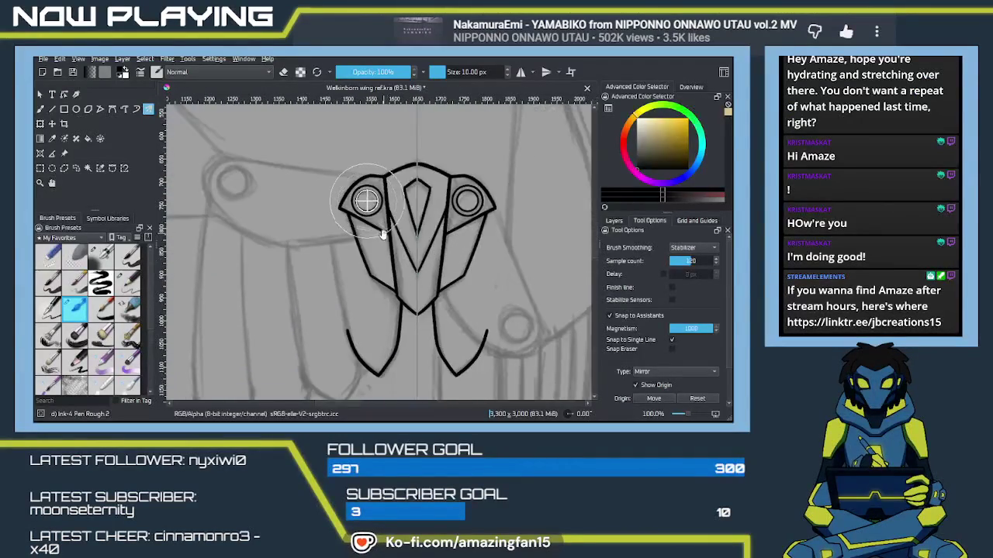
pyautogui.moveTo(381, 235); pyautogui.dragTo(383, 261)
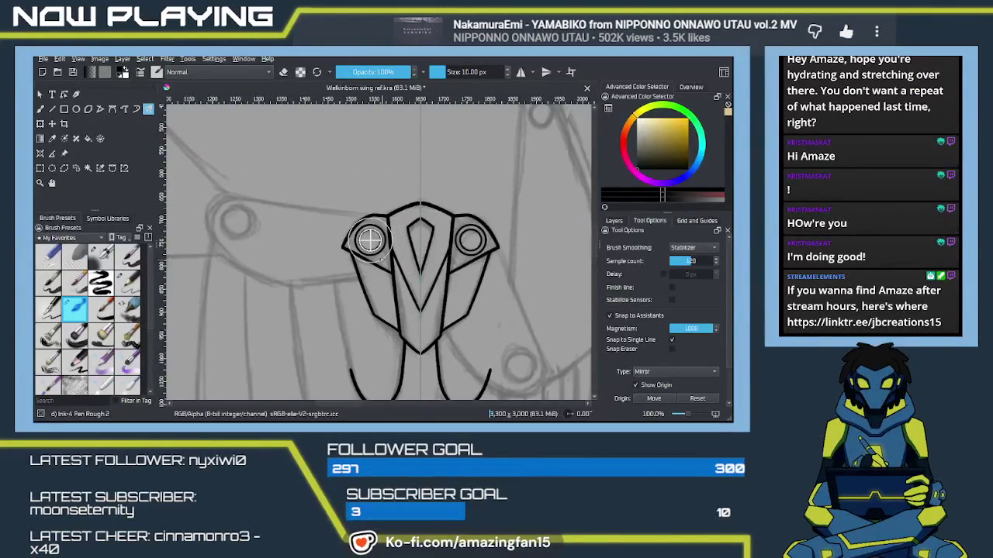
# Delete the concentric ellipse assistant, leaving only the inked eye rings.
pyautogui.press('b')
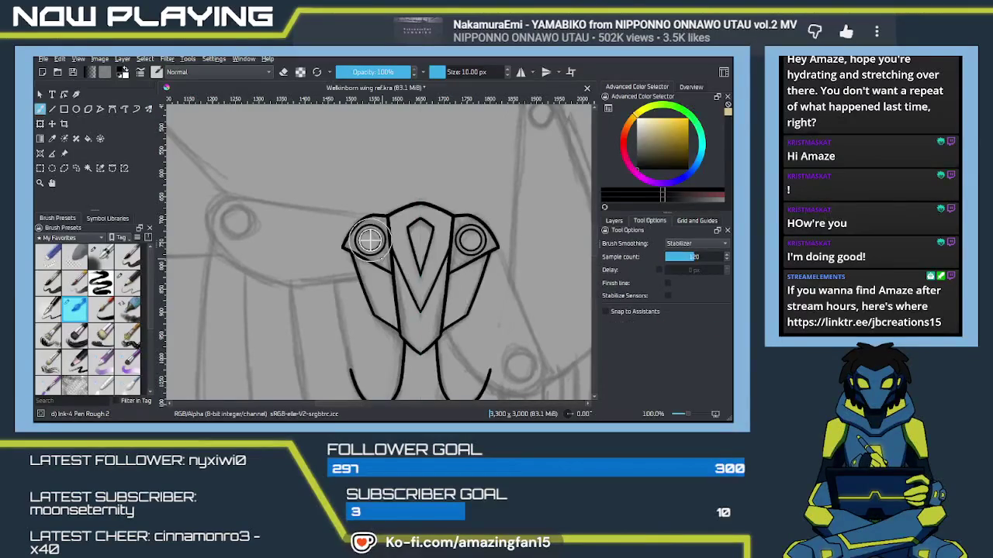
pyautogui.click(41, 155)
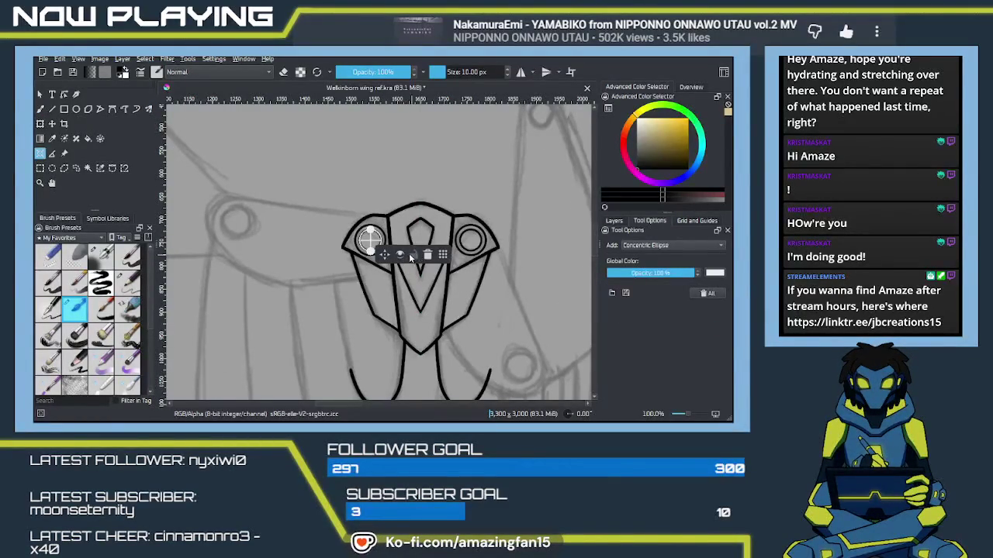
pyautogui.click(426, 256)
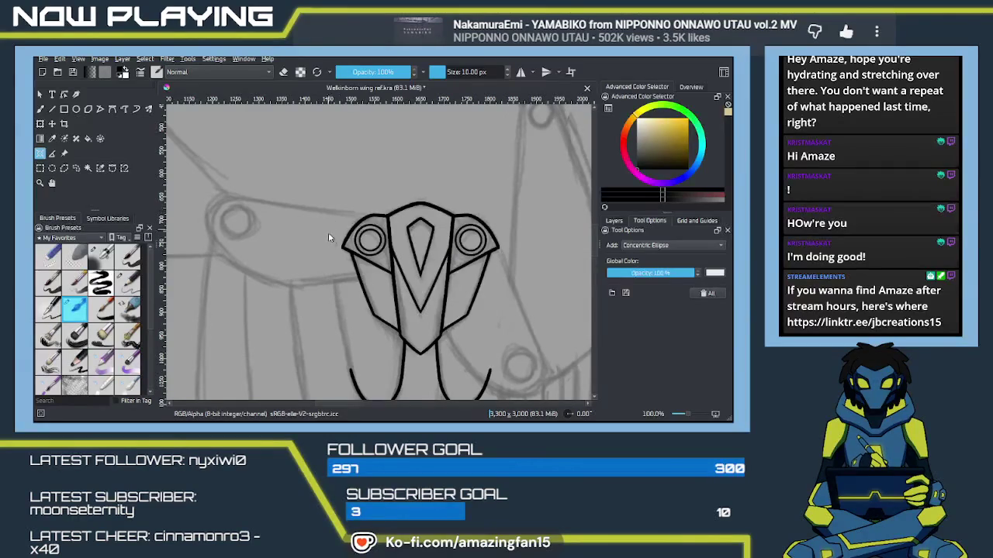
pyautogui.scroll(2, 344, 267)
pyautogui.scroll(2, 344, 267)
pyautogui.scroll(2, 345, 253)
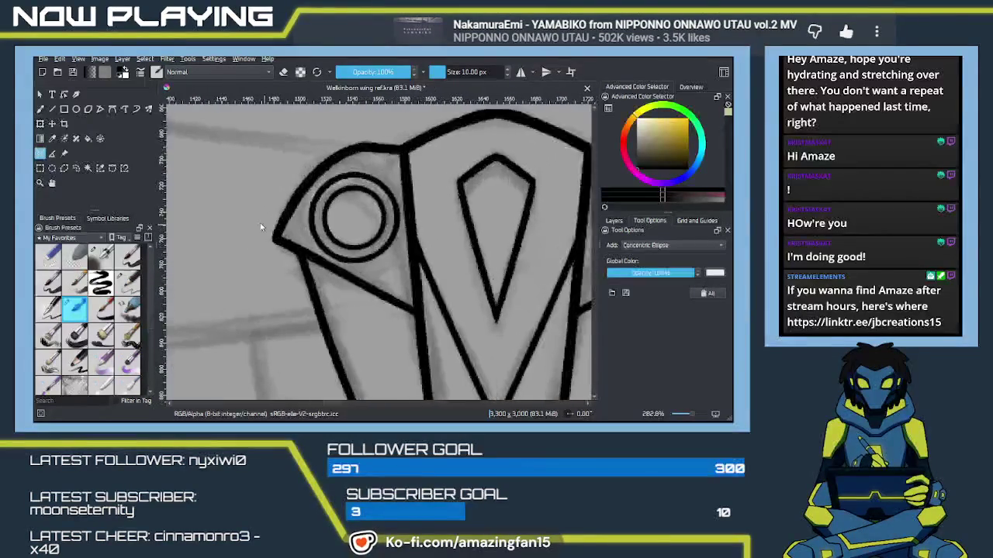
pyautogui.click(65, 169)
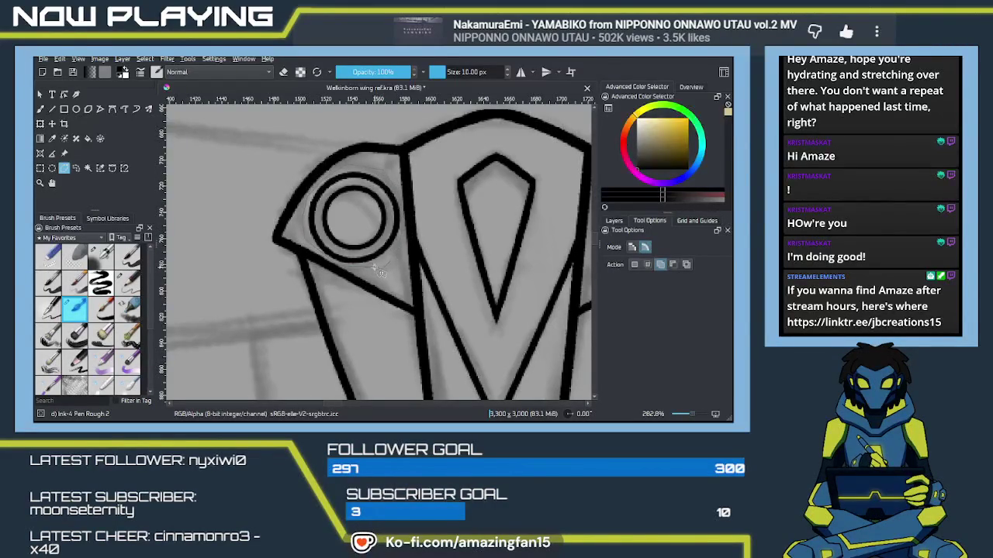
# Frame the head piece around the left double-ring circle and show the Layers docker.
pyautogui.scroll(2, 342, 286)
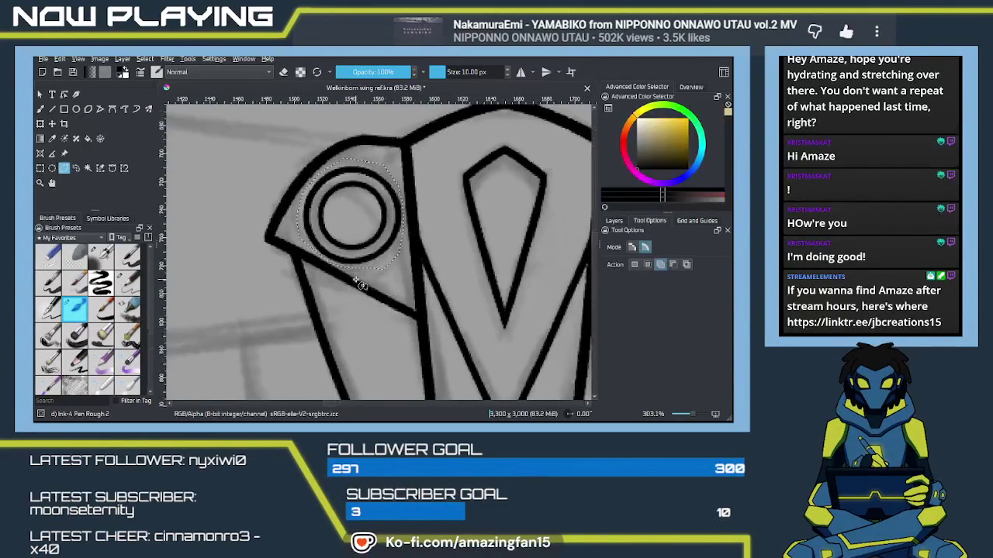
pyautogui.scroll(2, 342, 288)
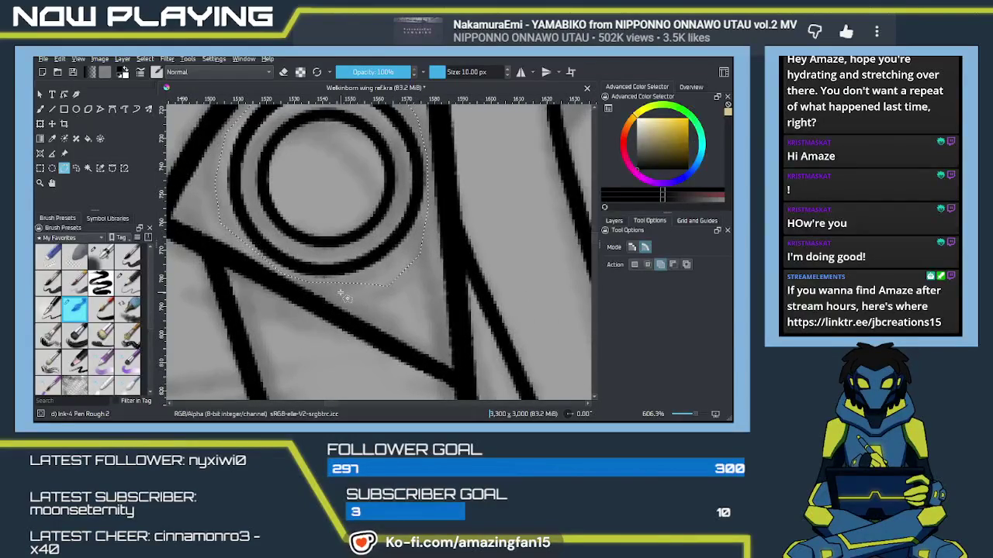
pyautogui.scroll(-1, 341, 293)
pyautogui.scroll(-1, 342, 293)
pyautogui.scroll(-1, 342, 293)
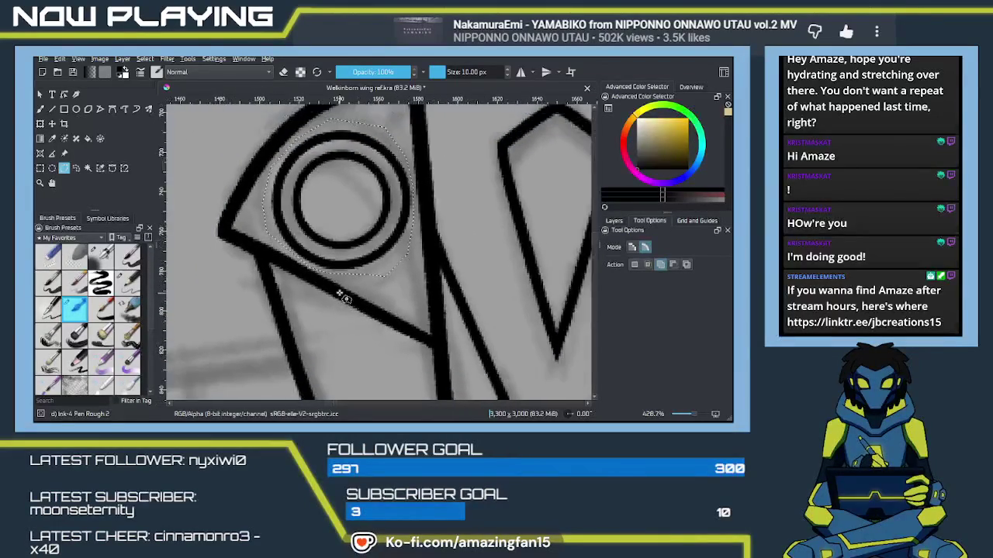
pyautogui.scroll(-1, 341, 294)
pyautogui.scroll(-1, 341, 295)
pyautogui.scroll(-2, 341, 295)
pyautogui.scroll(-1, 342, 295)
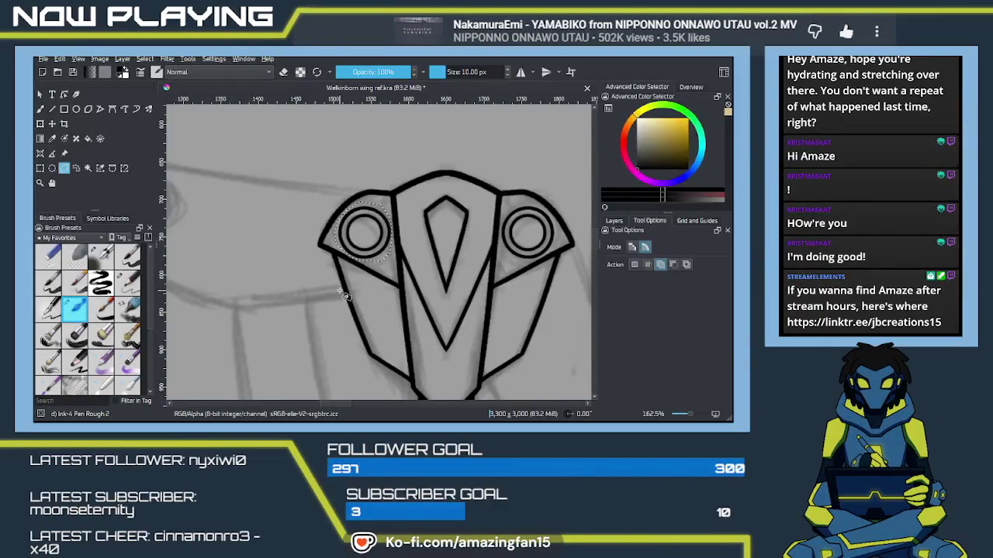
pyautogui.moveTo(335, 284)
pyautogui.mouseDown()
pyautogui.moveTo(458, 239)
pyautogui.moveTo(527, 277)
pyautogui.mouseUp()
pyautogui.click(614, 221)
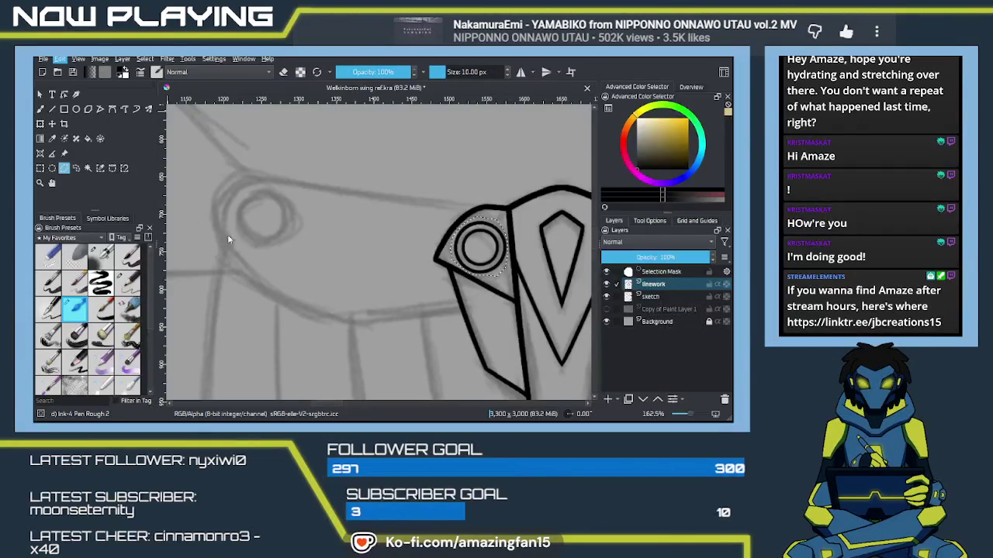
# Transform a copy of the selected circle onto the first wing joint.
pyautogui.hotkey('ctrl', 't')
pyautogui.moveTo(476, 255)
pyautogui.mouseDown()
pyautogui.moveTo(277, 247)
pyautogui.moveTo(275, 228)
pyautogui.moveTo(339, 241)
pyautogui.moveTo(332, 275)
pyautogui.moveTo(382, 279)
pyautogui.mouseUp()
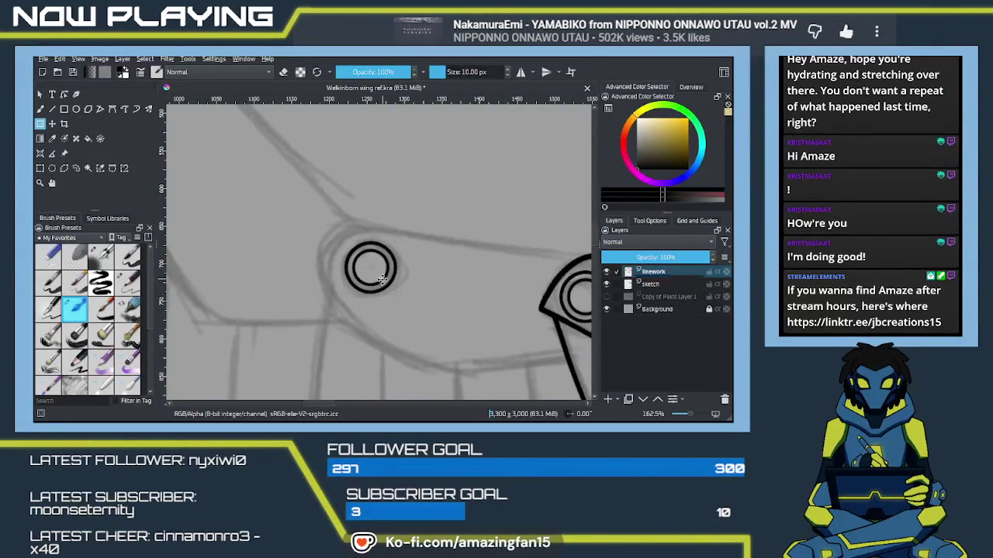
pyautogui.press('Return')
# Place another circle copy on the upper wing joint and view the whole wing.
pyautogui.moveTo(393, 336)
pyautogui.mouseDown()
pyautogui.moveTo(425, 290)
pyautogui.moveTo(287, 285)
pyautogui.moveTo(410, 306)
pyautogui.moveTo(348, 265)
pyautogui.mouseUp()
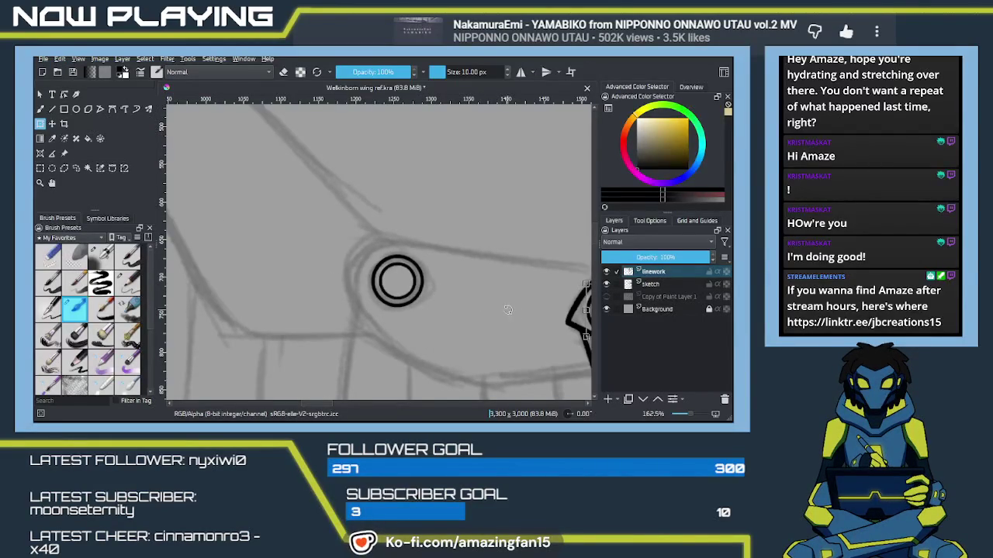
pyautogui.moveTo(450, 284)
pyautogui.mouseDown()
pyautogui.moveTo(394, 241)
pyautogui.moveTo(425, 330)
pyautogui.moveTo(362, 321)
pyautogui.moveTo(362, 208)
pyautogui.mouseUp()
pyautogui.click(378, 297)
pyautogui.scroll(-2, 402, 246)
pyautogui.scroll(-2, 419, 268)
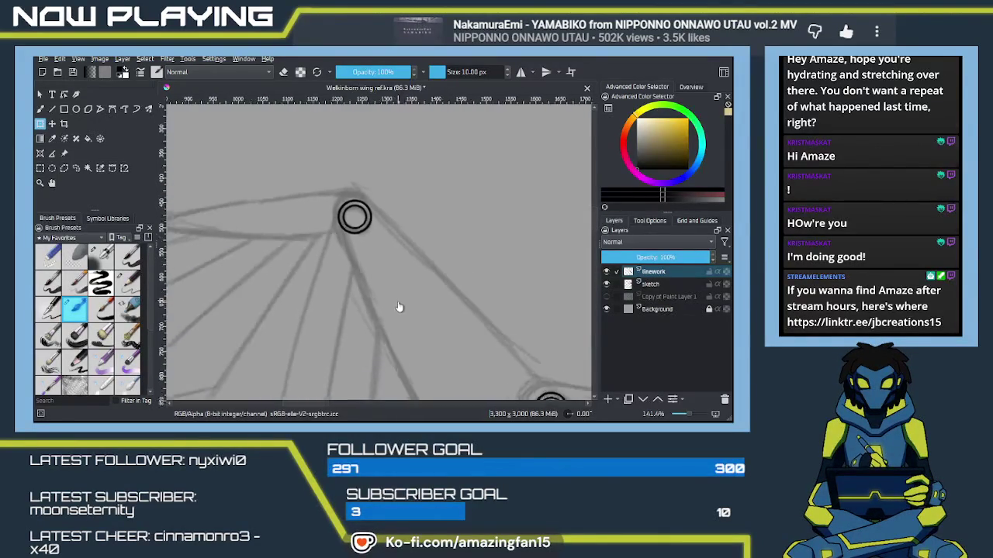
pyautogui.scroll(-3, 450, 303)
pyautogui.moveTo(479, 325); pyautogui.dragTo(407, 259)
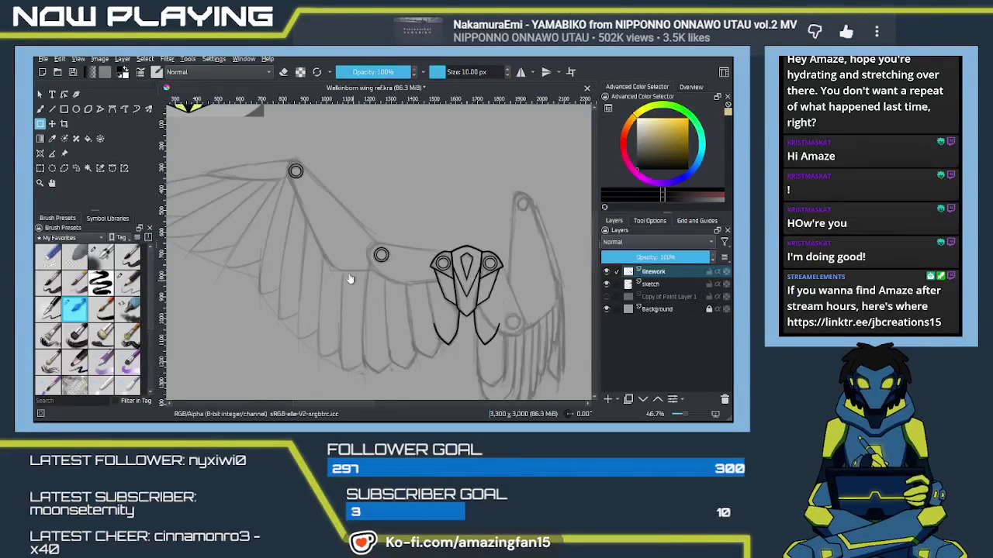
# Ink the curved lower edge of the wing arm, retrying until it fits.
pyautogui.press('b')
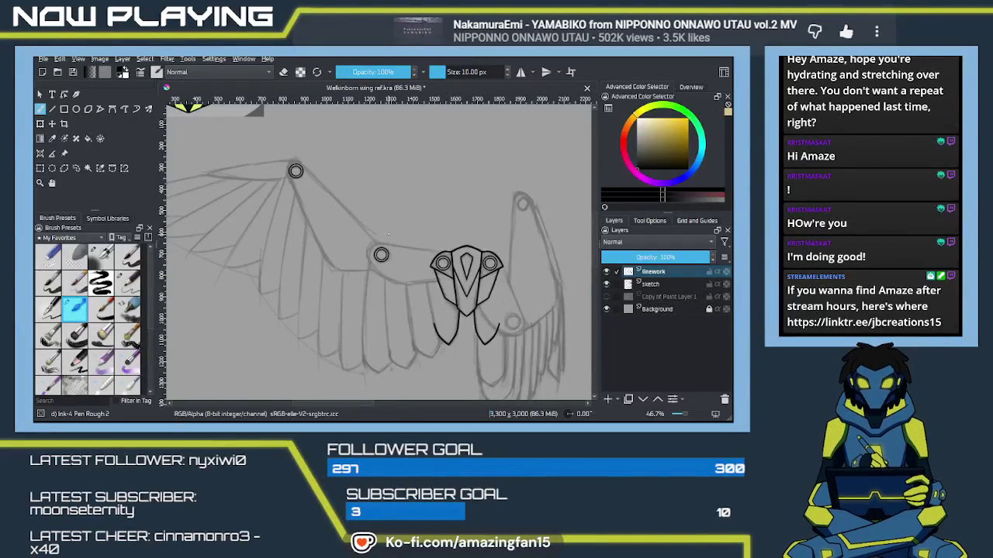
pyautogui.scroll(1, 401, 279)
pyautogui.scroll(1, 427, 272)
pyautogui.scroll(1, 458, 264)
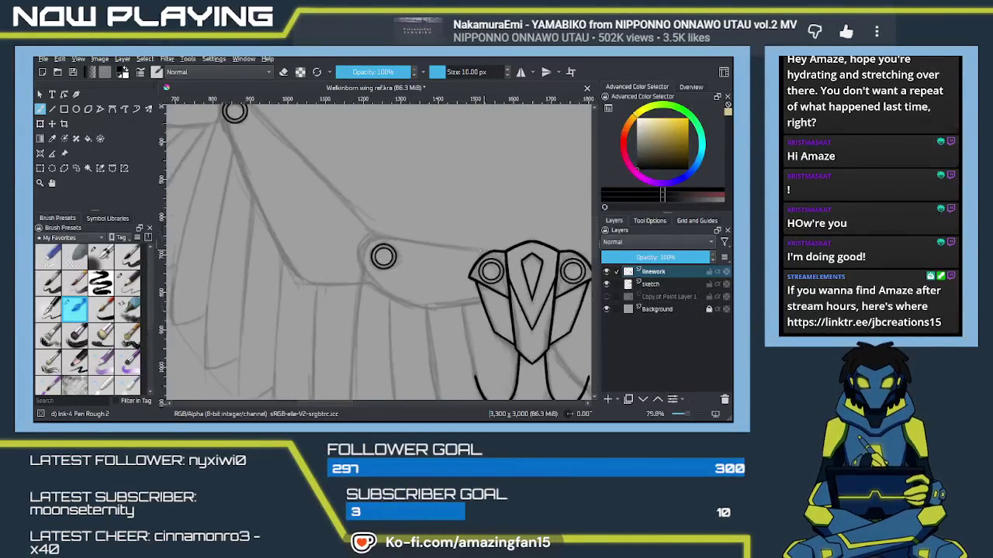
pyautogui.scroll(1, 488, 253)
pyautogui.scroll(1, 504, 249)
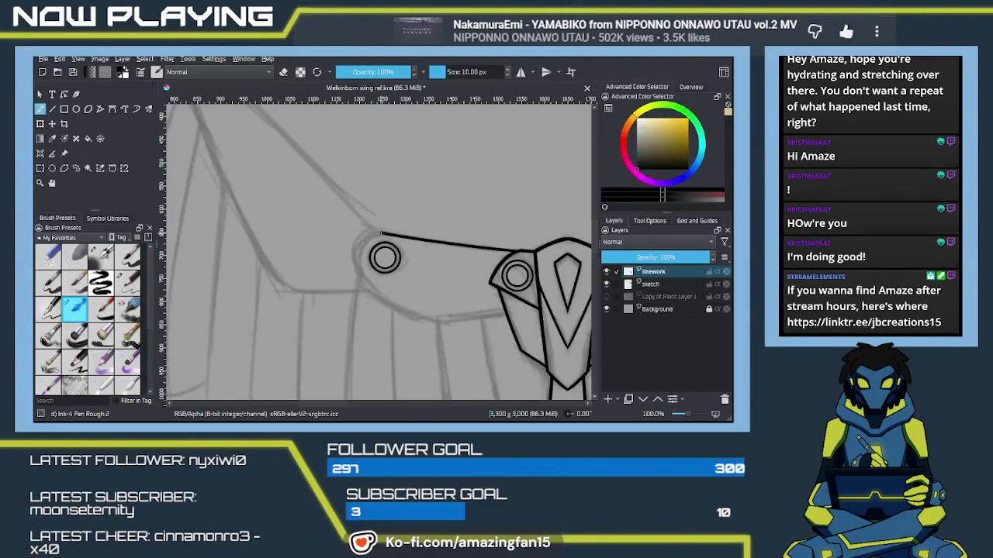
pyautogui.moveTo(380, 233); pyautogui.dragTo(372, 231)
pyautogui.hotkey('ctrl', 'z')
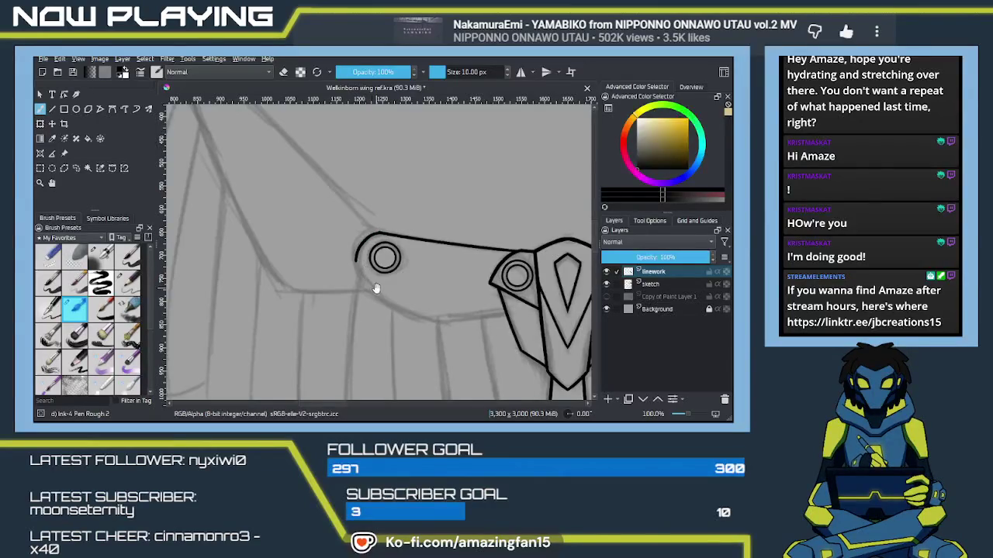
pyautogui.moveTo(375, 288); pyautogui.dragTo(354, 246)
pyautogui.hotkey('ctrl', 'z')
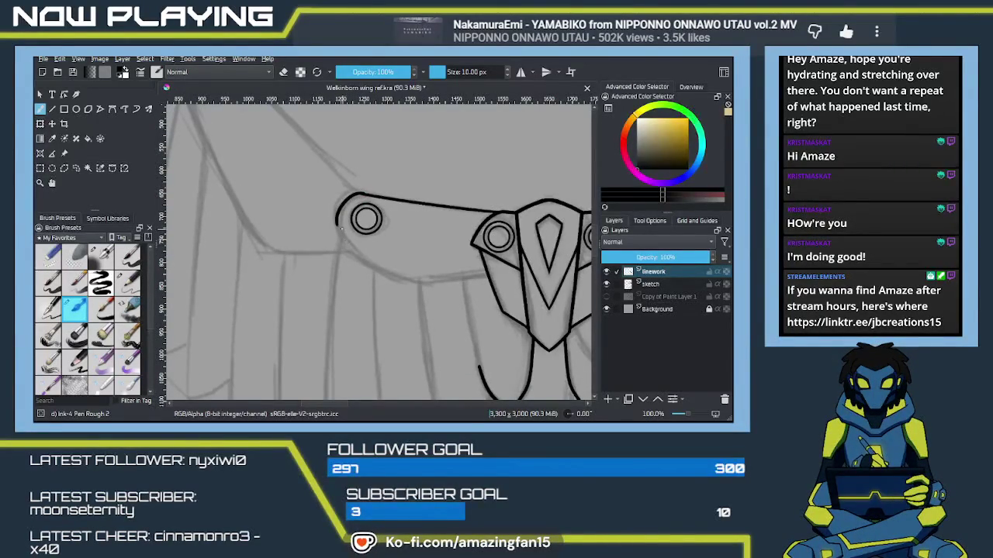
pyautogui.moveTo(336, 223)
pyautogui.mouseDown()
pyautogui.moveTo(359, 258)
pyautogui.moveTo(413, 281)
pyautogui.mouseUp()
pyautogui.hotkey('ctrl', 'z')
pyautogui.hotkey('ctrl', 'z')
pyautogui.moveTo(339, 229); pyautogui.dragTo(439, 285)
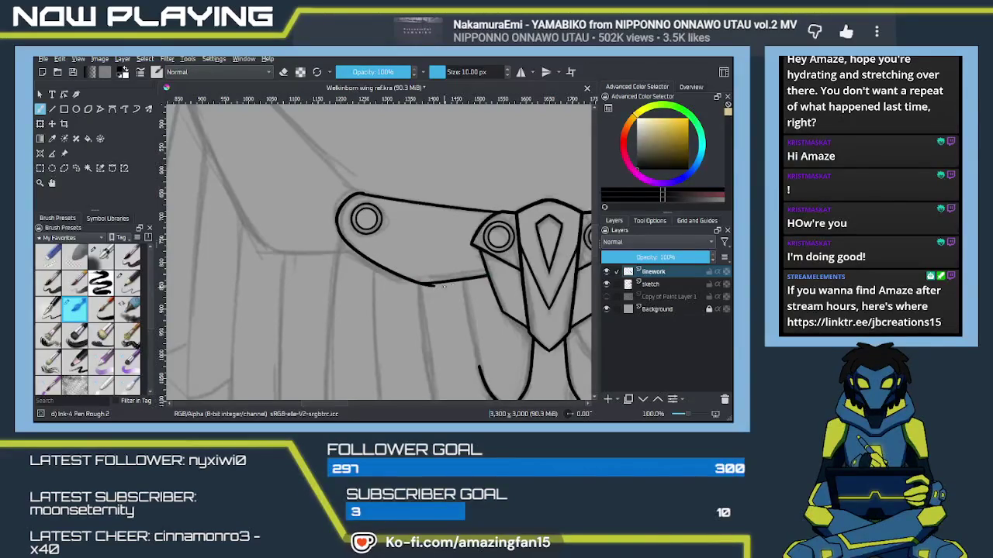
# Erase the stray line end near the joint circle, then return to inking.
pyautogui.moveTo(415, 288); pyautogui.dragTo(447, 346)
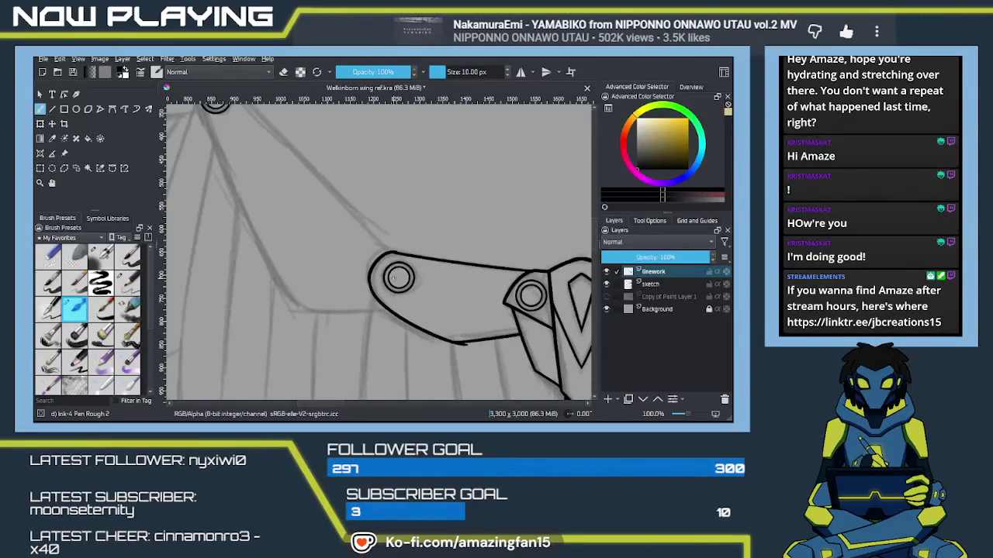
pyautogui.scroll(4, 392, 278)
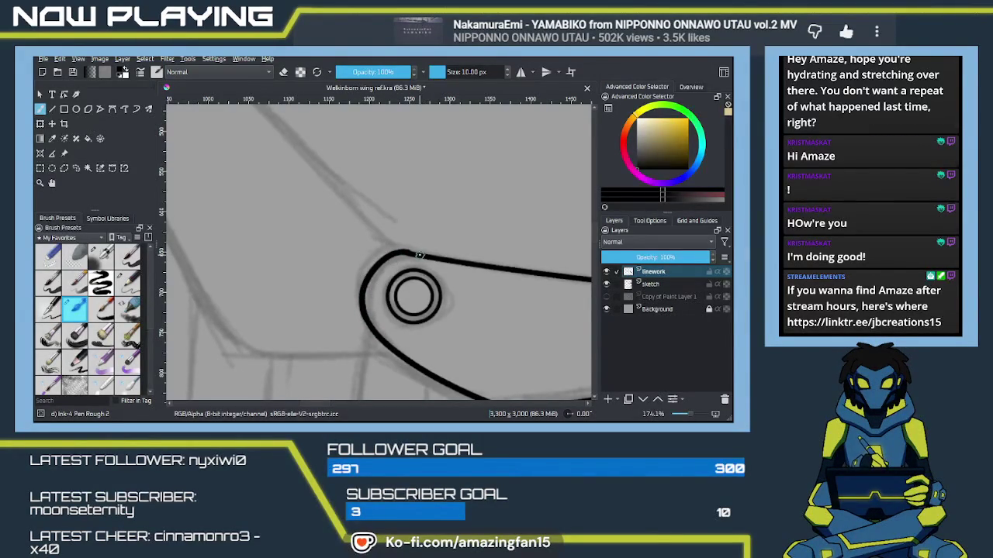
pyautogui.press('e')
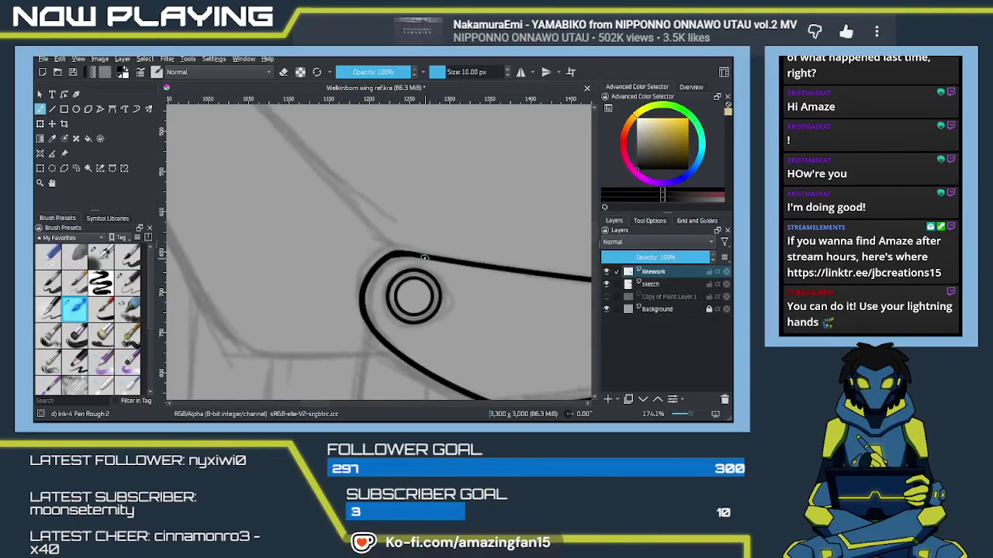
pyautogui.moveTo(411, 291)
pyautogui.mouseDown()
pyautogui.moveTo(379, 186)
pyautogui.moveTo(341, 168)
pyautogui.mouseUp()
pyautogui.press('e')
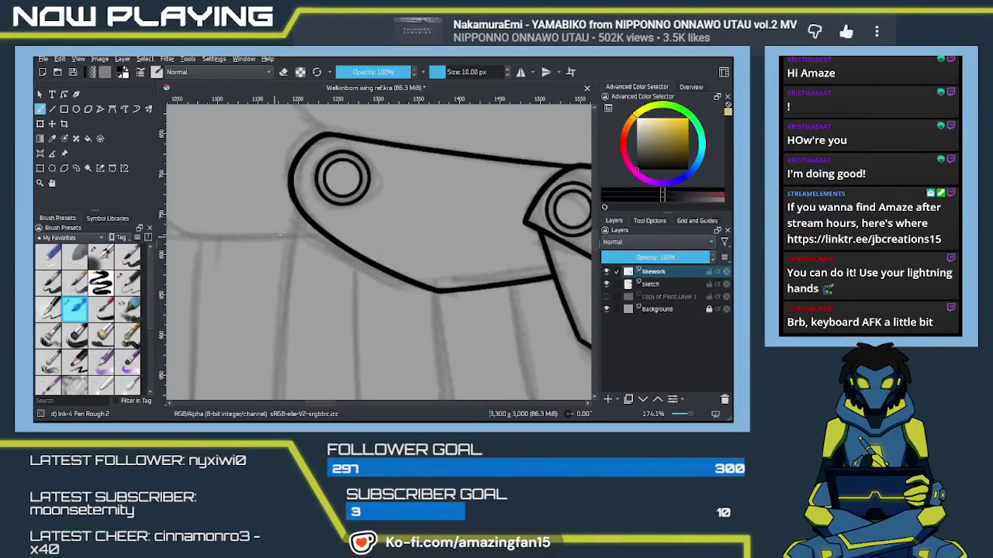
pyautogui.press('e')
pyautogui.scroll(-1, 295, 230)
pyautogui.press('-')
pyautogui.press('-')
pyautogui.press('-')
pyautogui.press('-')
pyautogui.press('-')
pyautogui.press('-')
pyautogui.moveTo(329, 241); pyautogui.dragTo(310, 288)
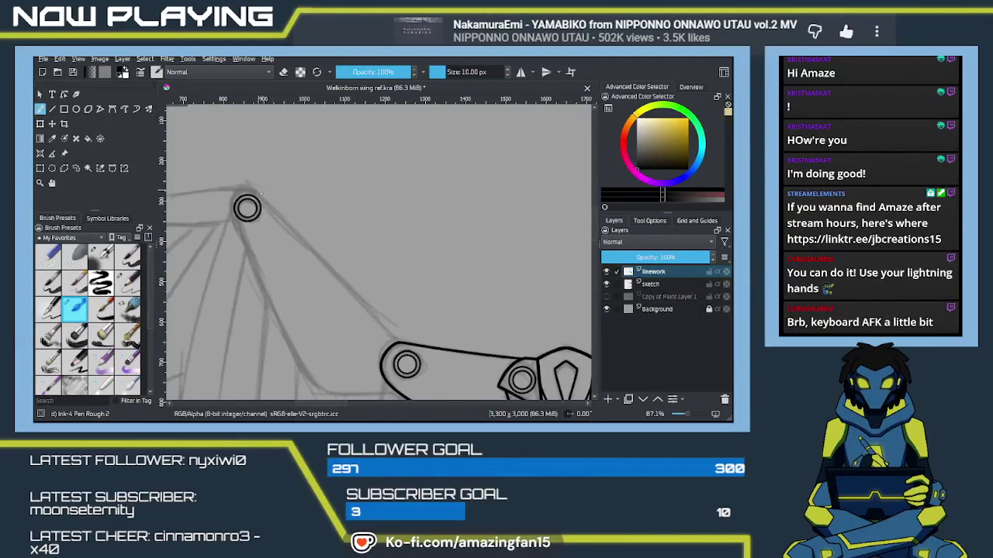
pyautogui.moveTo(252, 190); pyautogui.dragTo(395, 338)
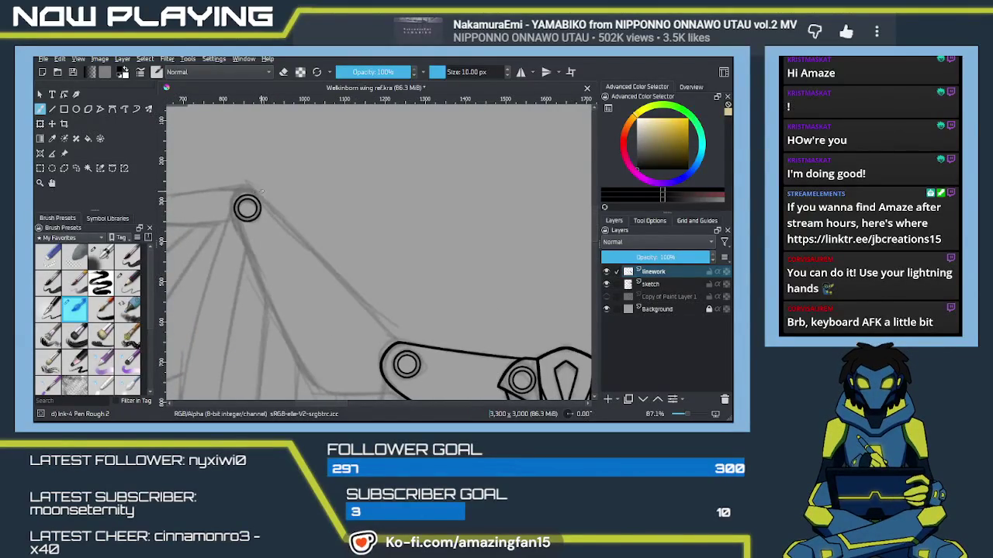
pyautogui.hotkey('ctrl', 'z')
pyautogui.moveTo(256, 187); pyautogui.dragTo(398, 336)
pyautogui.hotkey('ctrl', 'z')
pyautogui.moveTo(255, 190); pyautogui.dragTo(417, 346)
pyautogui.hotkey('ctrl', 'z')
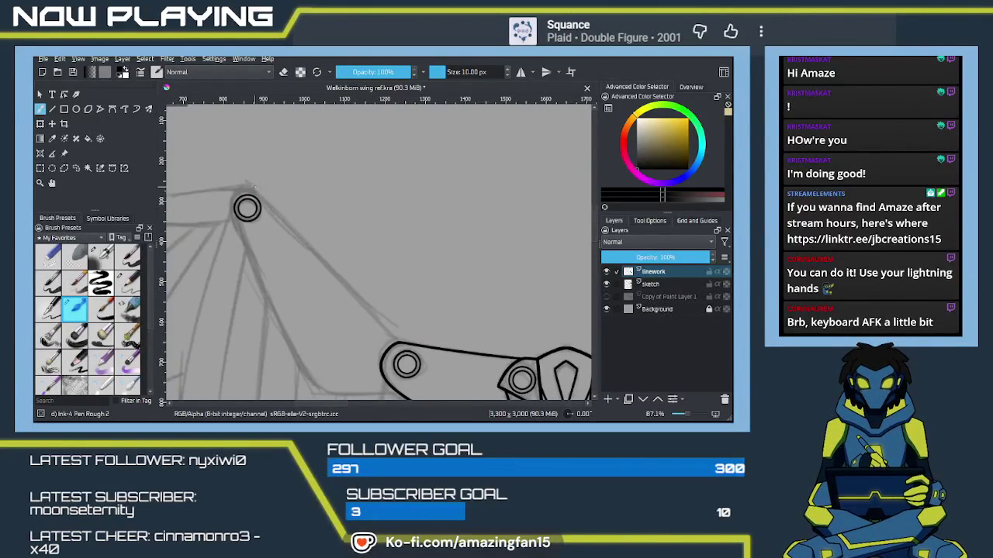
pyautogui.moveTo(255, 189); pyautogui.dragTo(400, 342)
pyautogui.hotkey('ctrl', 'z')
pyautogui.moveTo(255, 190); pyautogui.dragTo(416, 346)
pyautogui.hotkey('ctrl', 'z')
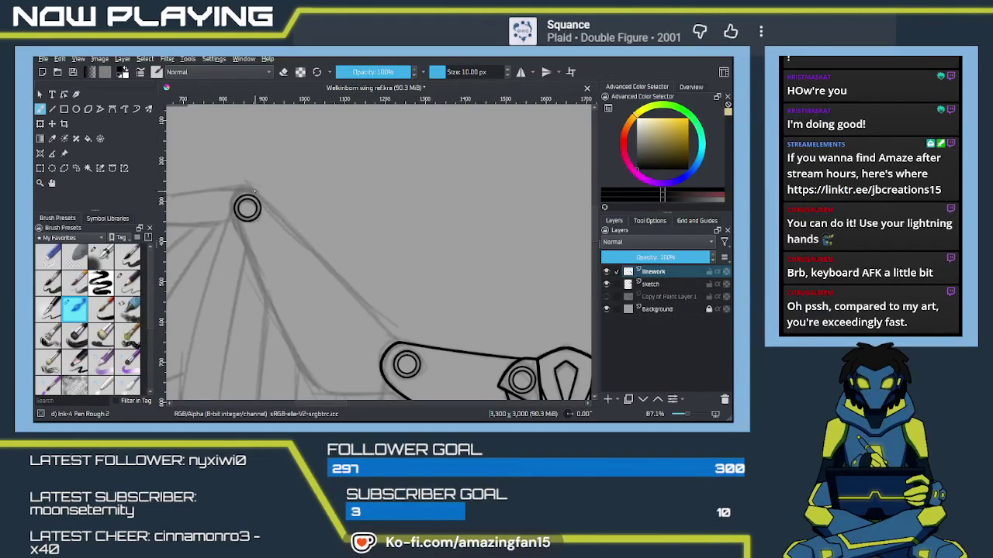
pyautogui.moveTo(352, 299); pyautogui.dragTo(399, 341)
pyautogui.hotkey('ctrl', 'z')
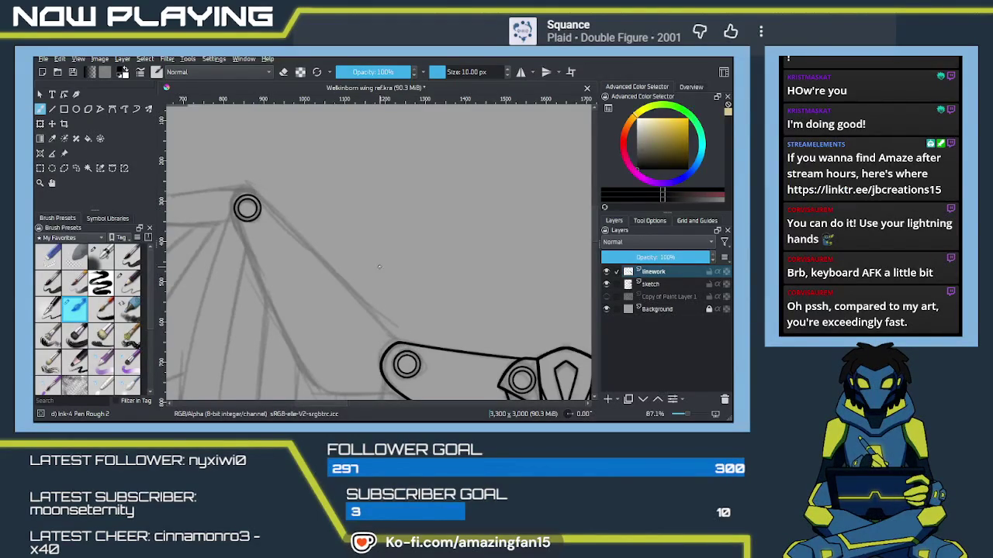
pyautogui.moveTo(299, 387); pyautogui.dragTo(312, 361)
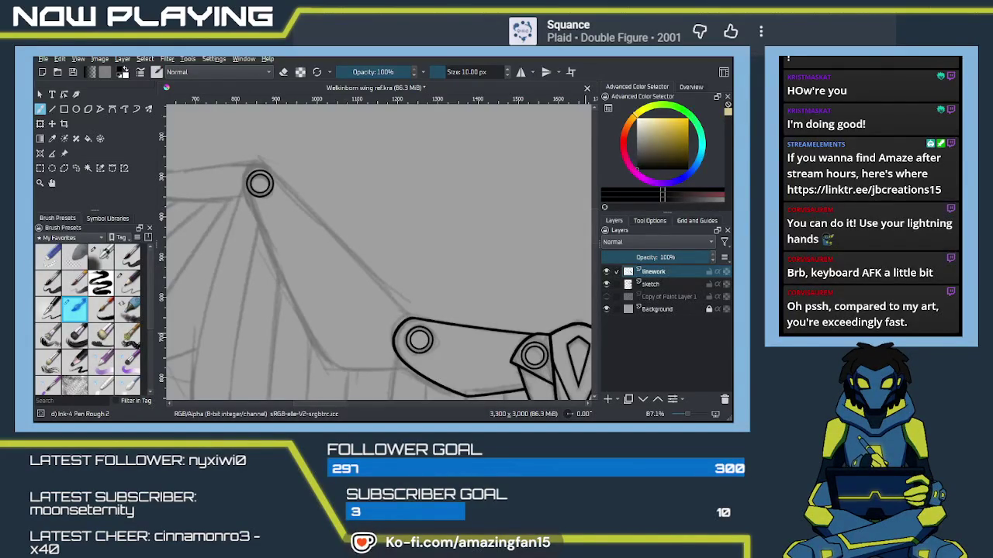
pyautogui.click(273, 353)
pyautogui.moveTo(349, 272); pyautogui.dragTo(362, 309)
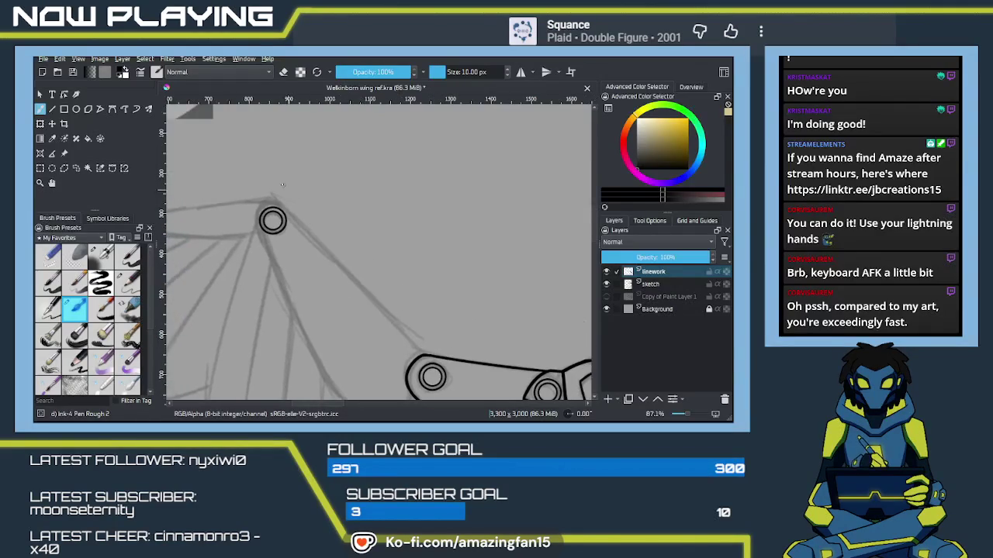
pyautogui.moveTo(284, 205); pyautogui.dragTo(403, 353)
pyautogui.hotkey('ctrl', 'z')
pyautogui.moveTo(283, 205); pyautogui.dragTo(423, 345)
pyautogui.hotkey('ctrl', 'z')
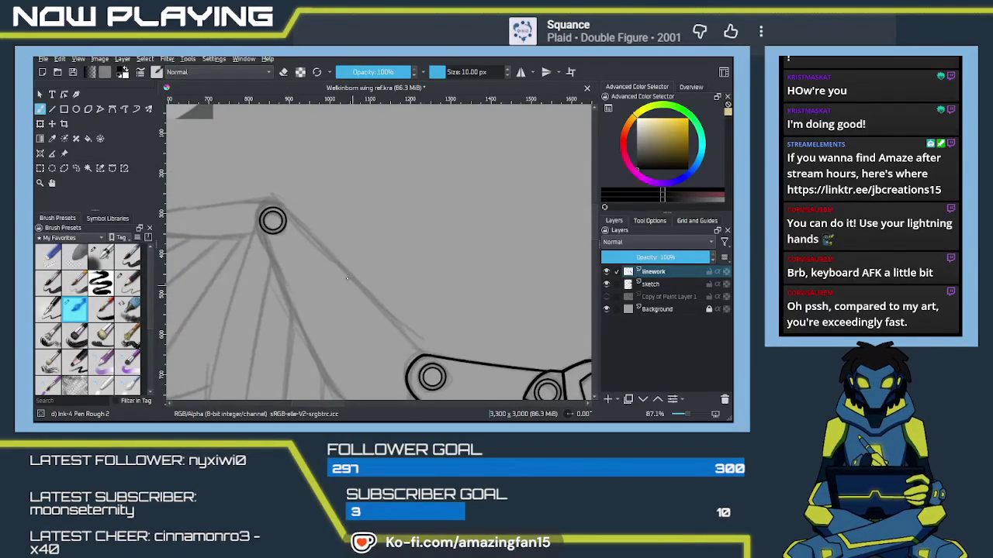
pyautogui.moveTo(278, 204); pyautogui.dragTo(423, 350)
pyautogui.hotkey('ctrl', 'z')
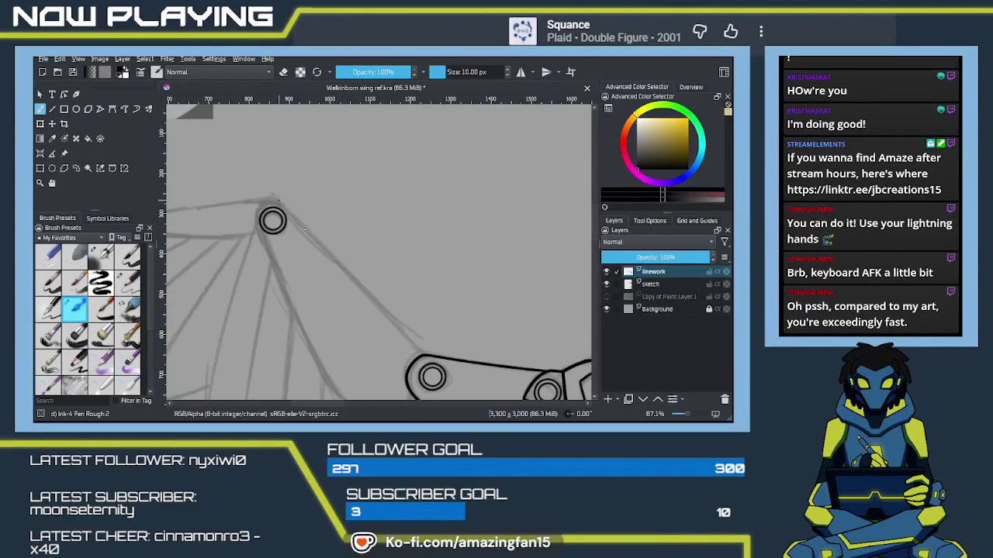
pyautogui.moveTo(279, 201); pyautogui.dragTo(433, 360)
pyautogui.hotkey('ctrl', 'z')
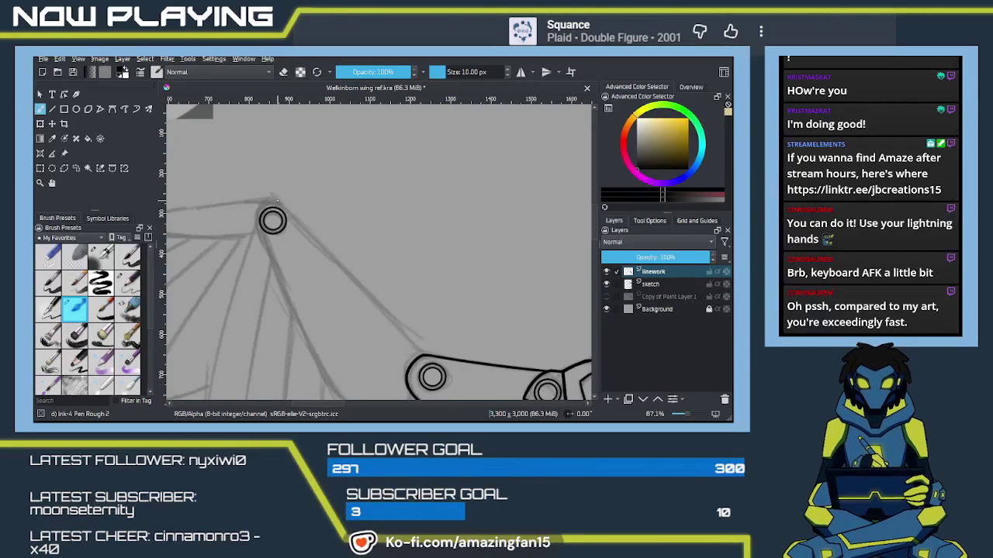
pyautogui.moveTo(285, 217); pyautogui.dragTo(431, 350)
pyautogui.hotkey('ctrl', 'z')
pyautogui.moveTo(281, 203); pyautogui.dragTo(454, 373)
pyautogui.hotkey('ctrl', 'z')
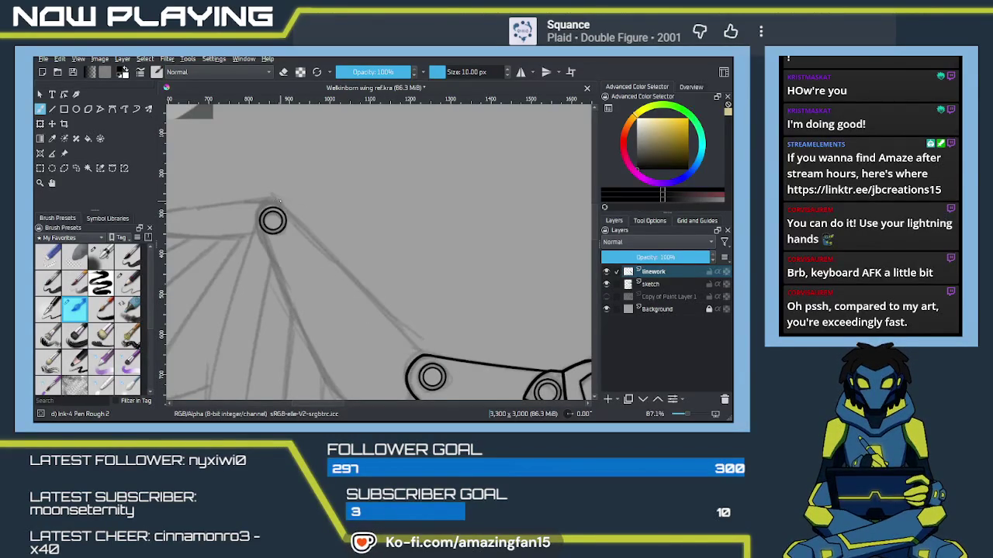
pyautogui.moveTo(377, 300); pyautogui.dragTo(423, 341)
pyautogui.hotkey('ctrl', 'z')
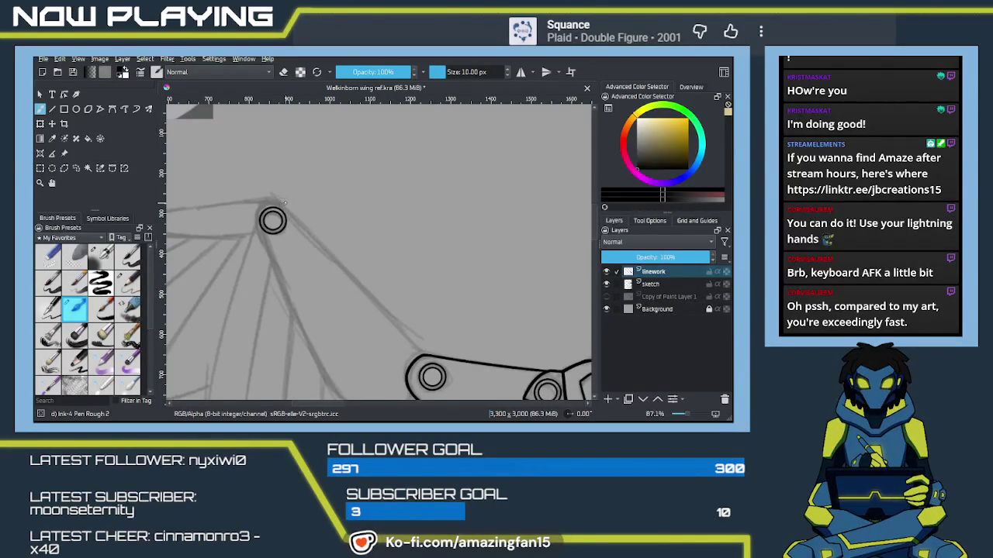
pyautogui.moveTo(281, 203); pyautogui.dragTo(429, 356)
pyautogui.hotkey('ctrl', 'z')
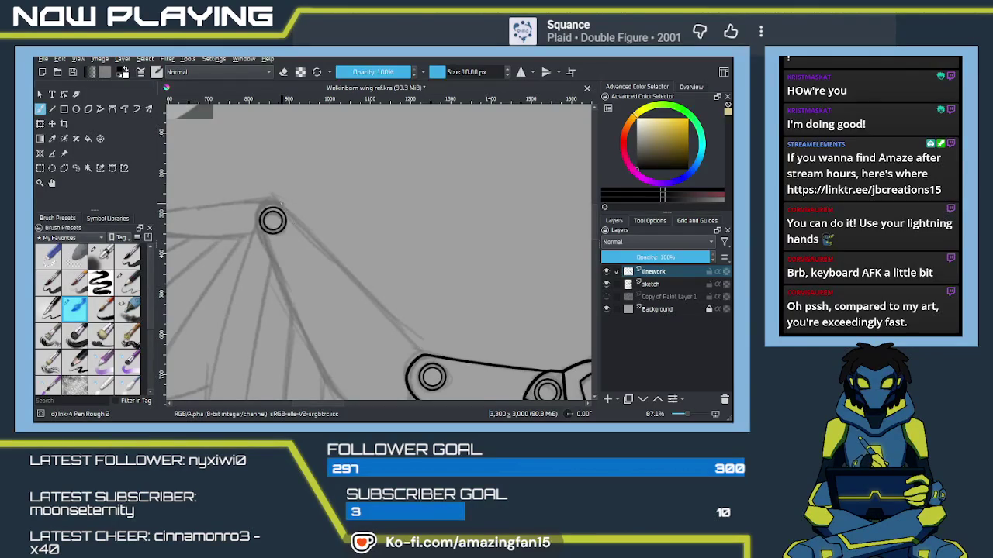
pyautogui.hotkey('ctrl', 'z')
pyautogui.moveTo(344, 265)
pyautogui.mouseDown()
pyautogui.moveTo(427, 353)
pyautogui.moveTo(405, 337)
pyautogui.mouseUp()
pyautogui.hotkey('ctrl', 'z')
pyautogui.moveTo(281, 203); pyautogui.dragTo(448, 369)
pyautogui.hotkey('ctrl', 'z')
pyautogui.moveTo(281, 203); pyautogui.dragTo(437, 357)
pyautogui.hotkey('ctrl', 'z')
pyautogui.moveTo(280, 204); pyautogui.dragTo(428, 363)
pyautogui.hotkey('ctrl', 'z')
pyautogui.moveTo(281, 203); pyautogui.dragTo(434, 355)
pyautogui.hotkey('ctrl', 'z')
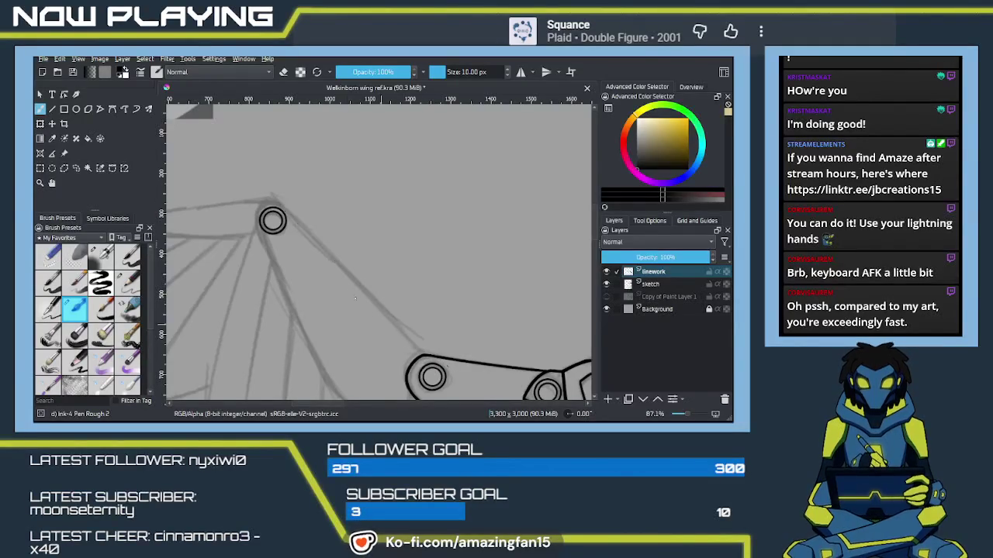
pyautogui.moveTo(281, 203); pyautogui.dragTo(415, 341)
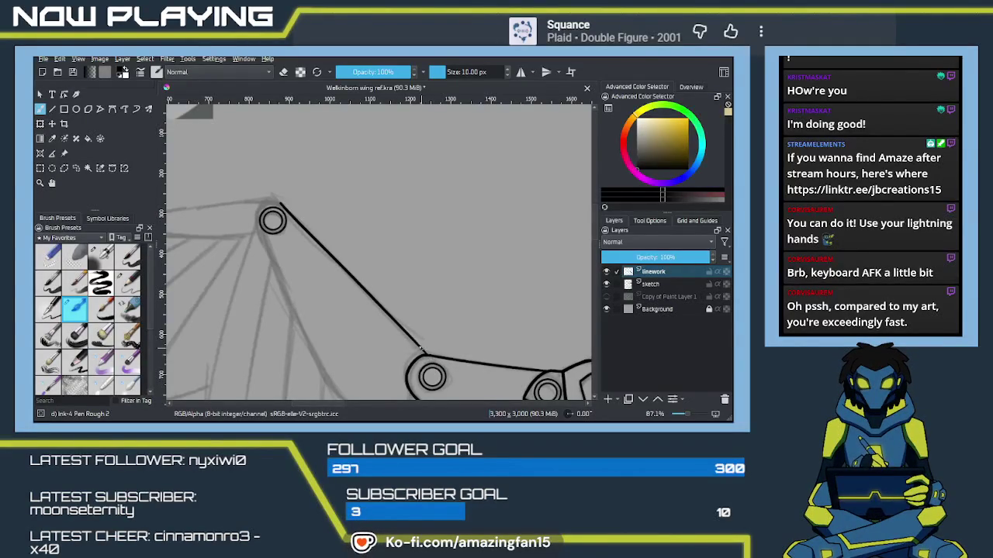
pyautogui.hotkey('ctrl', 'z')
pyautogui.moveTo(281, 203); pyautogui.dragTo(429, 358)
pyautogui.hotkey('ctrl', 'z')
pyautogui.moveTo(281, 203); pyautogui.dragTo(428, 358)
pyautogui.hotkey('ctrl', 'z')
pyautogui.scroll(1, 373, 323)
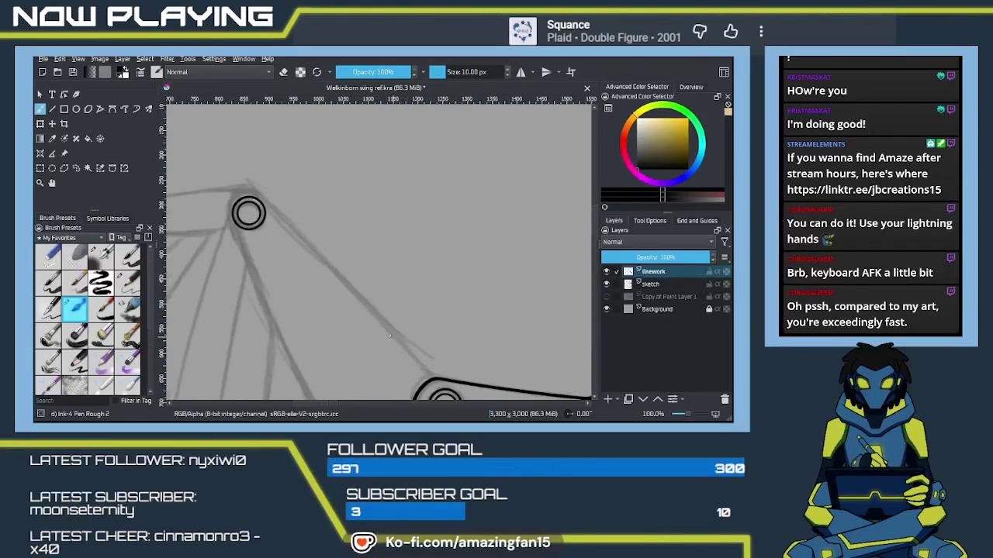
# Ink the long diagonal feather line down from the upper joint circle.
pyautogui.scroll(2, 349, 263)
pyautogui.moveTo(285, 162); pyautogui.dragTo(387, 384)
pyautogui.hotkey('ctrl', 'z')
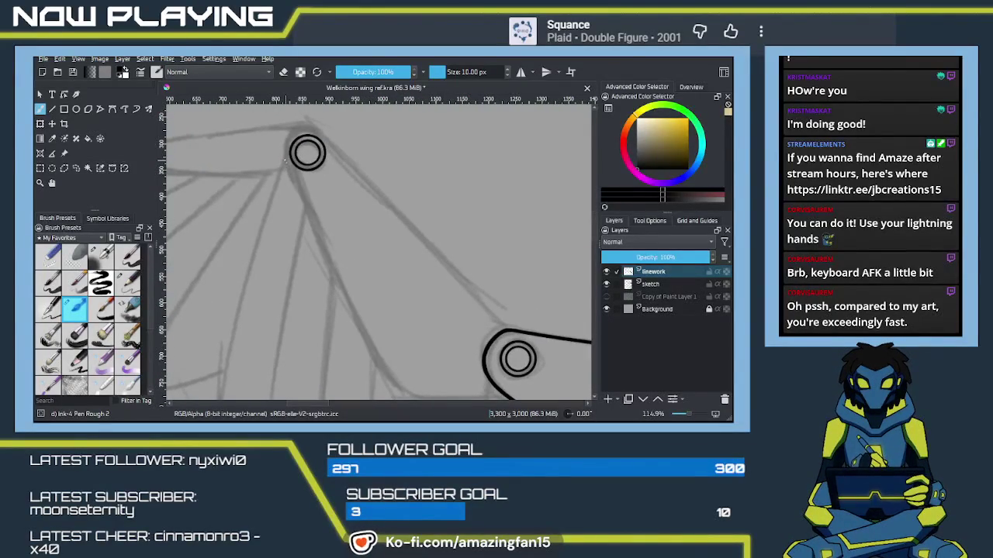
pyautogui.moveTo(287, 162); pyautogui.dragTo(400, 377)
pyautogui.hotkey('ctrl', 'z')
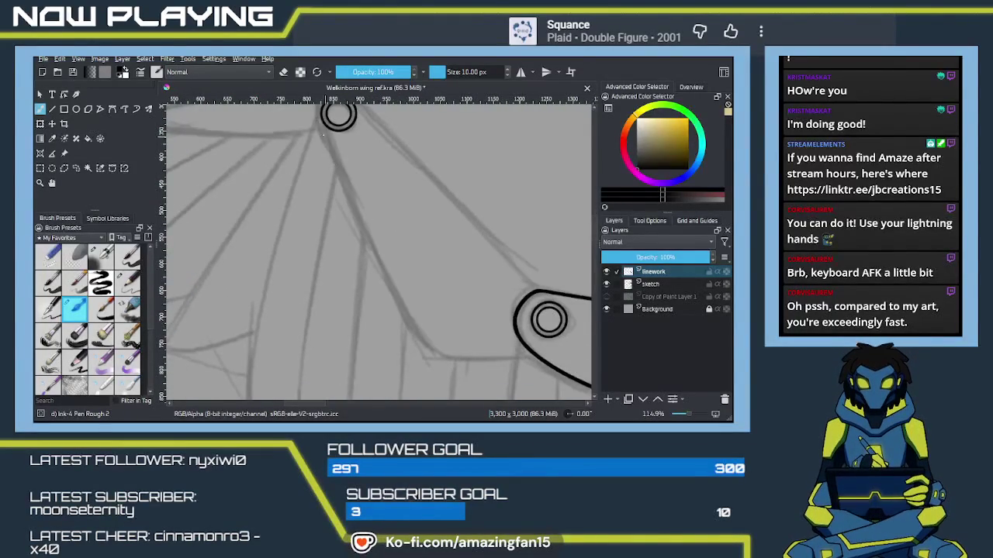
pyautogui.moveTo(319, 126); pyautogui.dragTo(448, 375)
pyautogui.hotkey('ctrl', 'z')
pyautogui.moveTo(319, 124); pyautogui.dragTo(448, 372)
pyautogui.hotkey('ctrl', 'z')
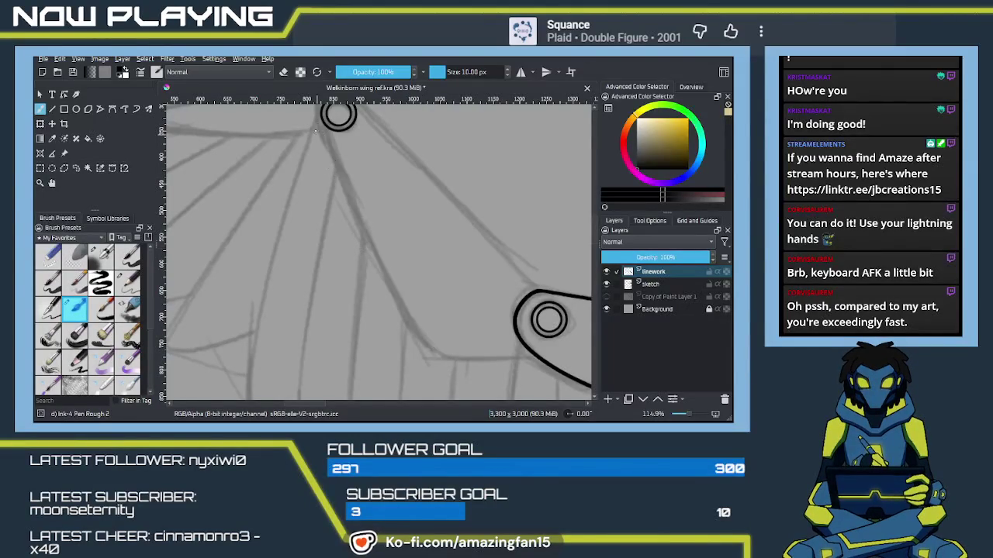
pyautogui.moveTo(318, 124); pyautogui.dragTo(438, 372)
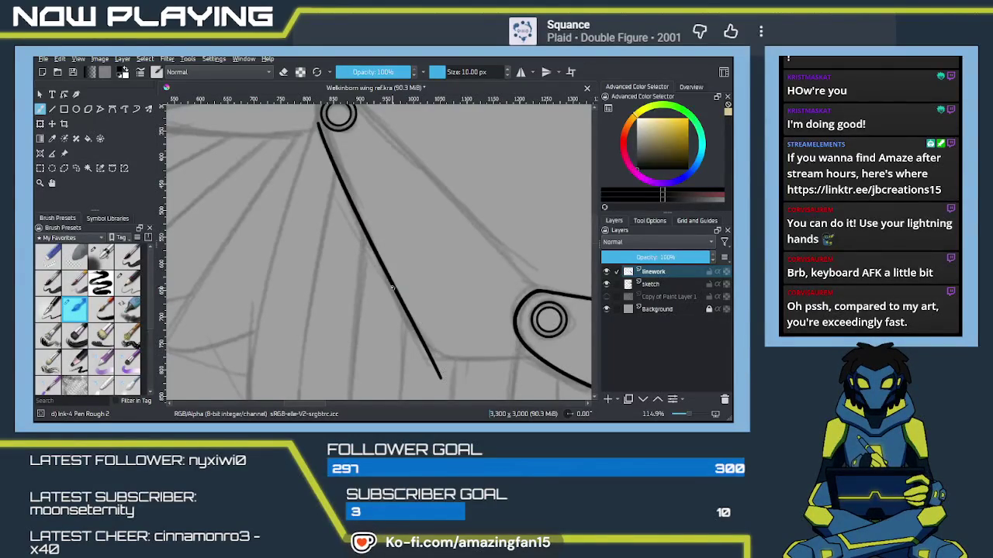
pyautogui.hotkey('ctrl', 'z')
pyautogui.moveTo(319, 125); pyautogui.dragTo(445, 370)
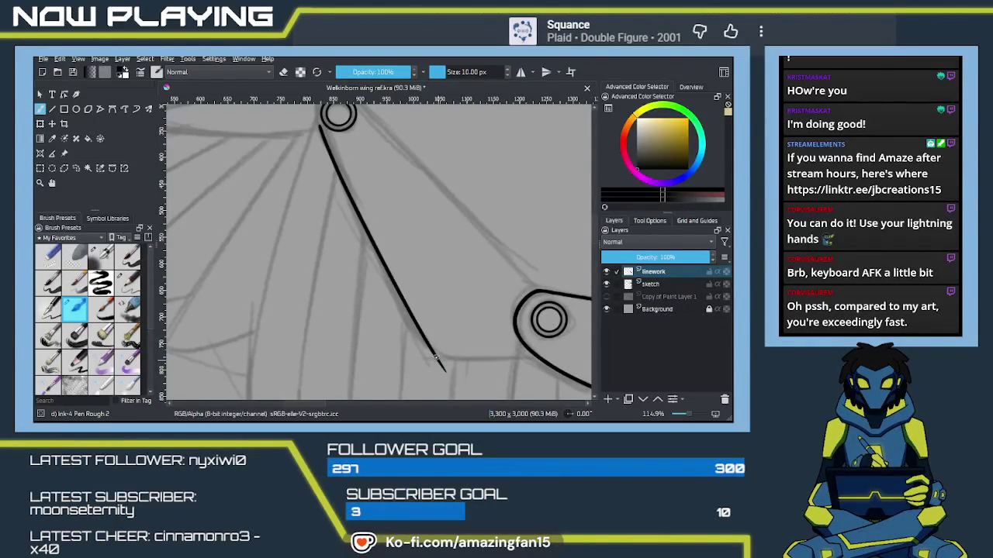
# Try a short horizontal line at the diagonal's base, then undo it.
pyautogui.moveTo(410, 321)
pyautogui.mouseDown()
pyautogui.moveTo(404, 271)
pyautogui.moveTo(387, 245)
pyautogui.mouseUp()
pyautogui.moveTo(379, 288); pyautogui.dragTo(477, 291)
pyautogui.hotkey('ctrl', 'z')
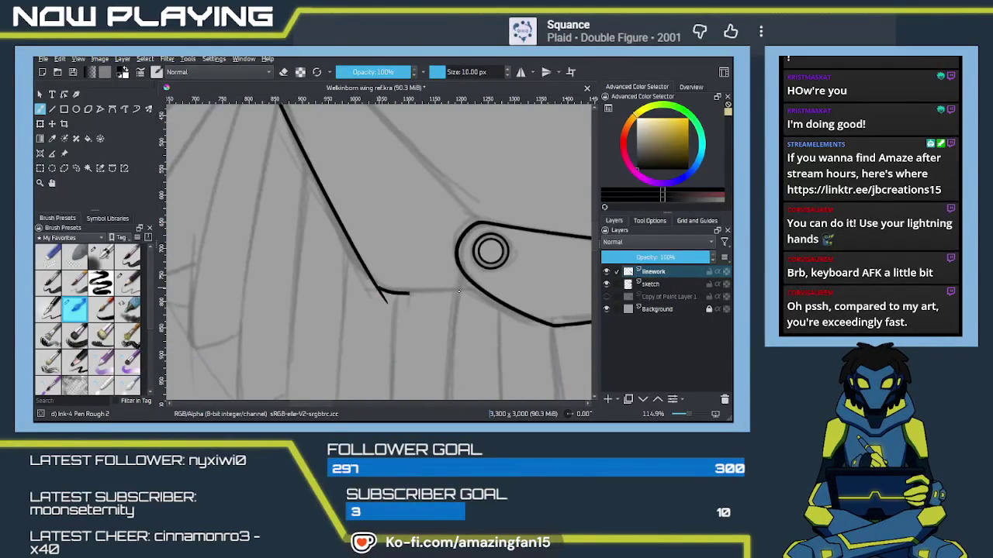
pyautogui.hotkey('ctrl', 'z')
pyautogui.moveTo(378, 290); pyautogui.dragTo(479, 286)
pyautogui.hotkey('ctrl', 'z')
# Attempt a vertical feather line toward the lower V shape, undoing each try.
pyautogui.moveTo(388, 248)
pyautogui.mouseDown()
pyautogui.moveTo(384, 257)
pyautogui.moveTo(337, 193)
pyautogui.moveTo(362, 250)
pyautogui.mouseUp()
pyautogui.moveTo(411, 284)
pyautogui.mouseDown()
pyautogui.moveTo(379, 224)
pyautogui.moveTo(377, 261)
pyautogui.moveTo(350, 214)
pyautogui.moveTo(325, 255)
pyautogui.moveTo(233, 247)
pyautogui.mouseUp()
pyautogui.moveTo(380, 183); pyautogui.dragTo(396, 308)
pyautogui.hotkey('ctrl', 'z')
pyautogui.moveTo(380, 180); pyautogui.dragTo(397, 299)
pyautogui.hotkey('ctrl', 'z')
pyautogui.moveTo(378, 181); pyautogui.dragTo(397, 307)
pyautogui.hotkey('ctrl', 'z')
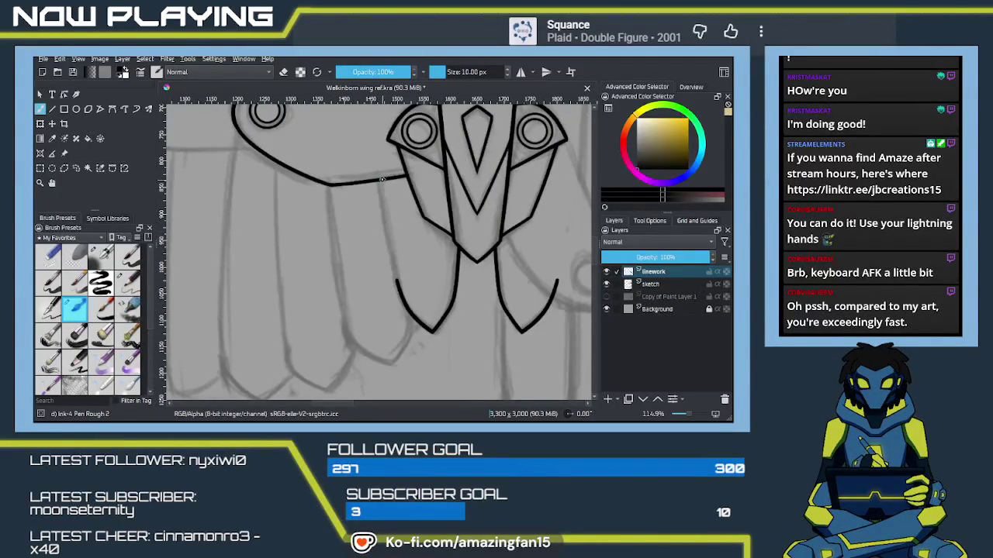
# Ink the feather line into the lower V and a line down the next feather.
pyautogui.moveTo(379, 180); pyautogui.dragTo(406, 308)
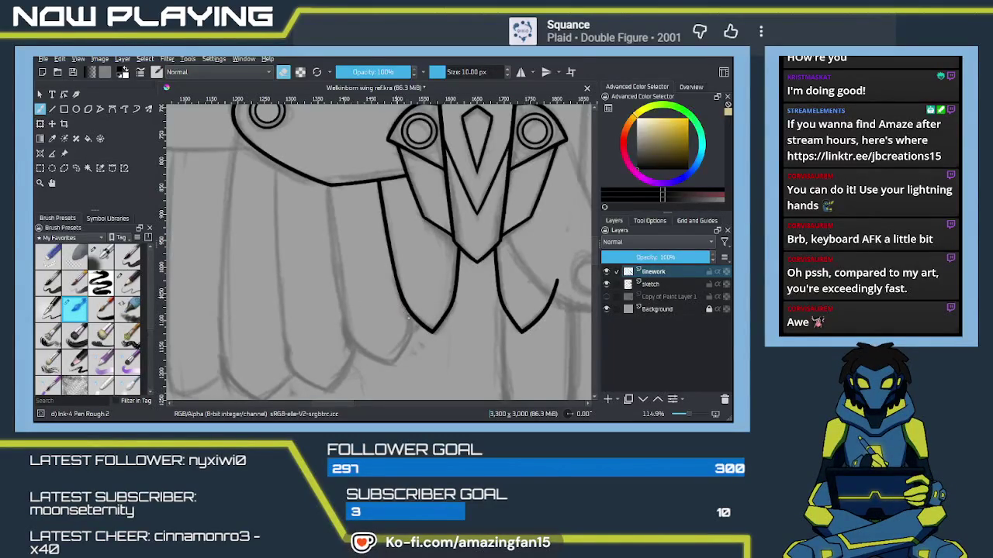
pyautogui.moveTo(326, 183); pyautogui.dragTo(353, 352)
pyautogui.hotkey('ctrl', 'z')
pyautogui.moveTo(327, 183); pyautogui.dragTo(354, 353)
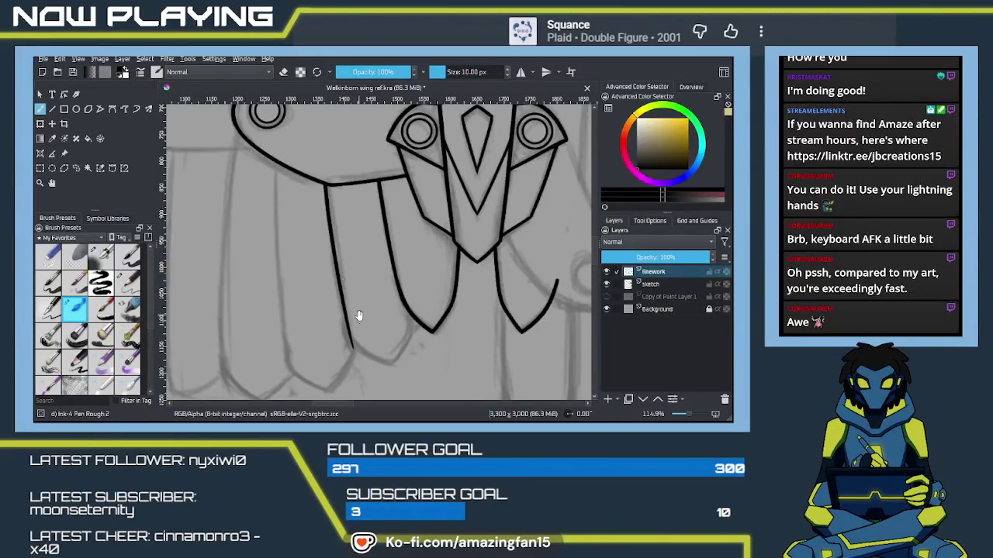
# Curve the feather's pointed bottom tip and erase the overshooting ink tail.
pyautogui.moveTo(359, 315); pyautogui.dragTo(331, 261)
pyautogui.hotkey('ctrl', 'z')
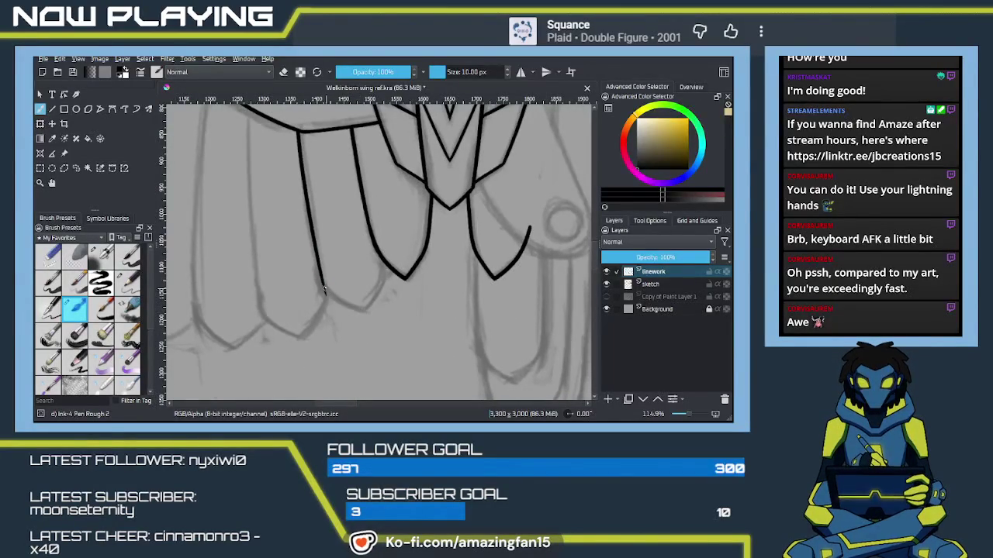
pyautogui.moveTo(323, 286); pyautogui.dragTo(361, 308)
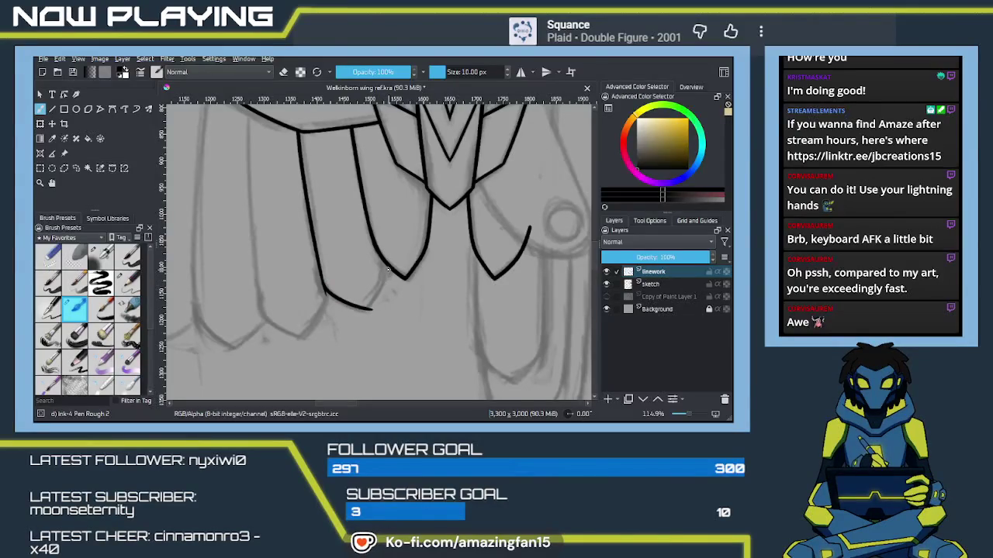
pyautogui.hotkey('ctrl', 'z')
pyautogui.hotkey('ctrl', 'z')
pyautogui.hotkey('ctrl', 'z')
pyautogui.hotkey('ctrl', 'z')
pyautogui.moveTo(354, 318); pyautogui.dragTo(386, 268)
pyautogui.press('e')
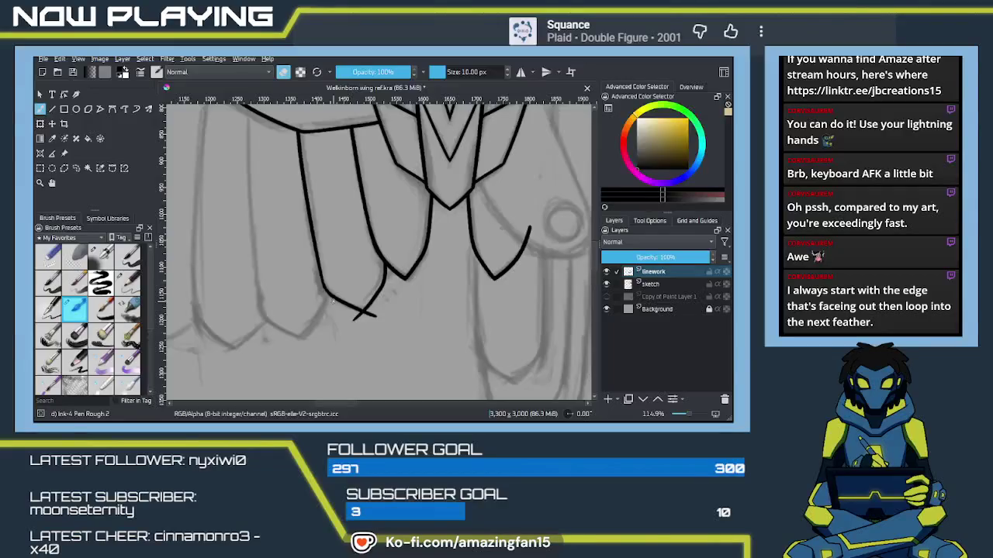
pyautogui.moveTo(377, 316); pyautogui.dragTo(372, 314)
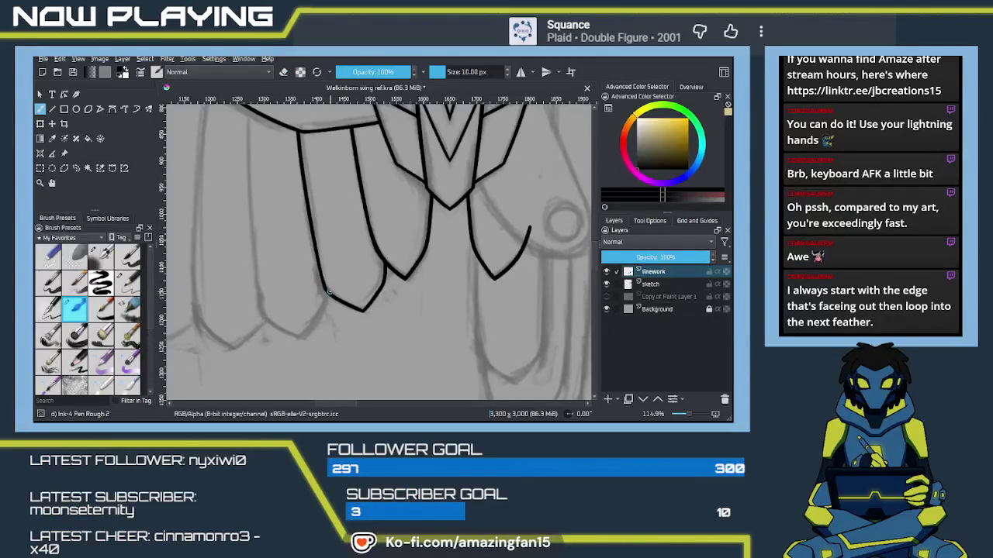
# Try a short hook at the feather line's end near the joint circles, then undo it.
pyautogui.moveTo(359, 248)
pyautogui.mouseDown()
pyautogui.moveTo(353, 296)
pyautogui.moveTo(359, 273)
pyautogui.moveTo(360, 291)
pyautogui.mouseUp()
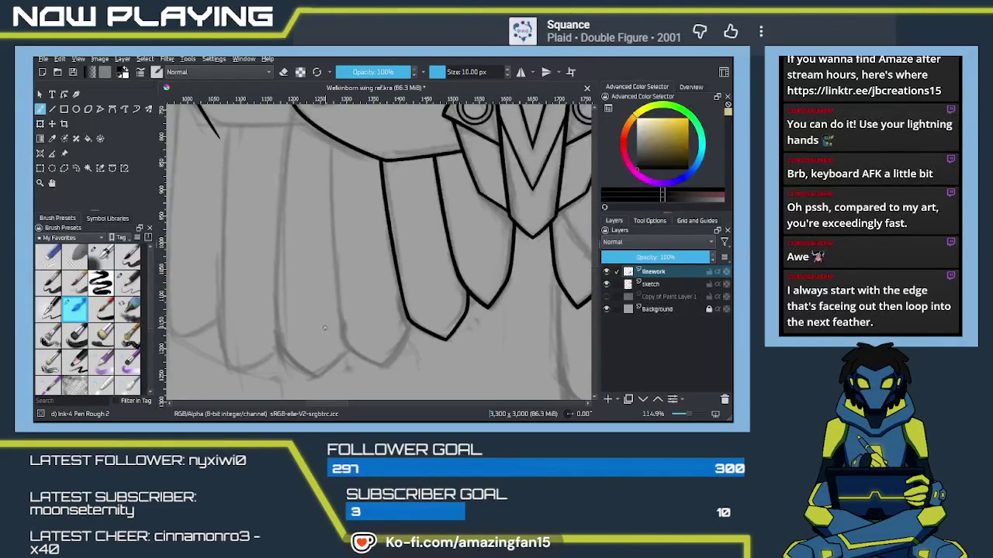
pyautogui.moveTo(323, 251)
pyautogui.mouseDown()
pyautogui.moveTo(358, 290)
pyautogui.moveTo(385, 275)
pyautogui.moveTo(421, 401)
pyautogui.moveTo(475, 241)
pyautogui.moveTo(315, 310)
pyautogui.moveTo(359, 299)
pyautogui.moveTo(343, 311)
pyautogui.moveTo(350, 287)
pyautogui.moveTo(387, 311)
pyautogui.mouseUp()
pyautogui.moveTo(359, 268); pyautogui.dragTo(447, 273)
pyautogui.hotkey('ctrl', 'z')
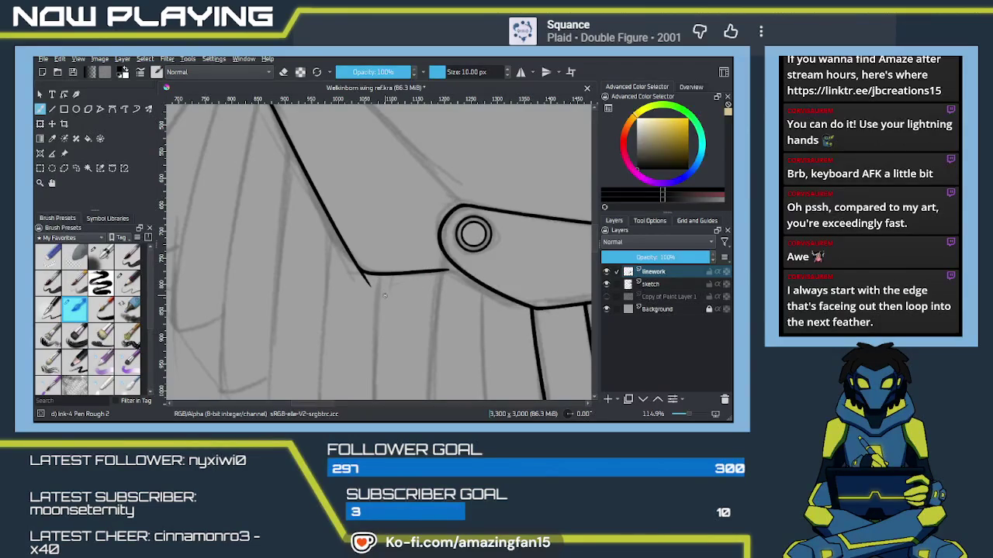
pyautogui.press('e')
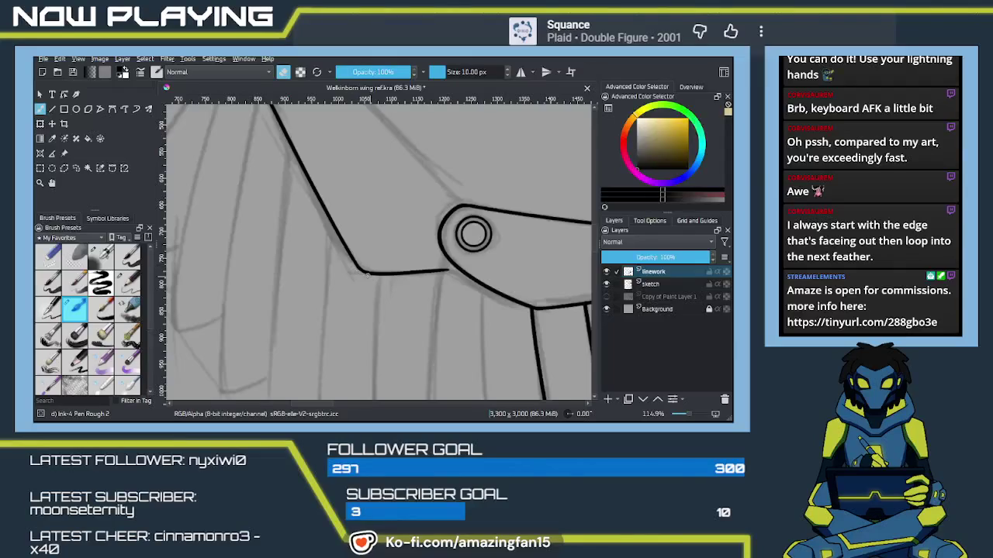
pyautogui.scroll(-5, 457, 287)
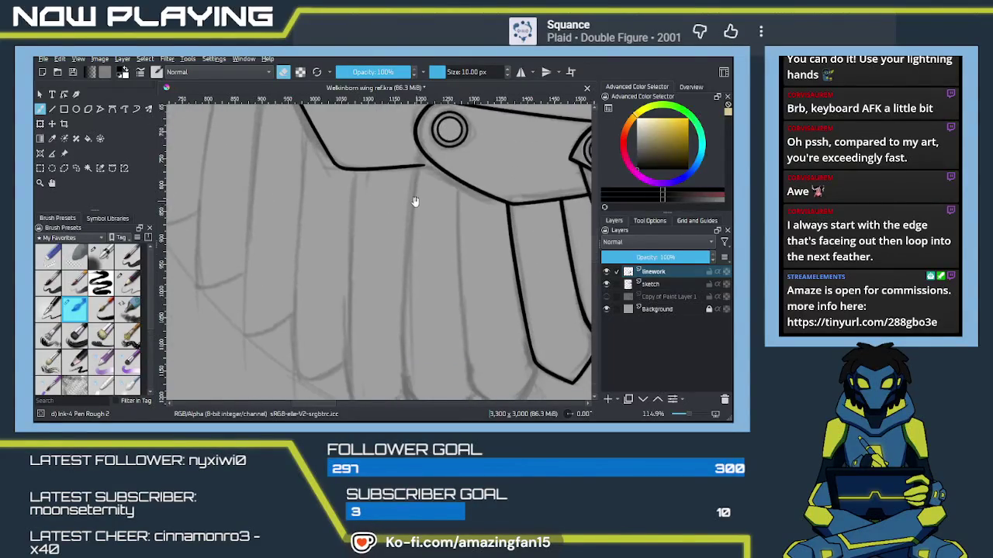
# Ink a feather line down from the left joint, curving its lower end right.
pyautogui.scroll(-2, 415, 279)
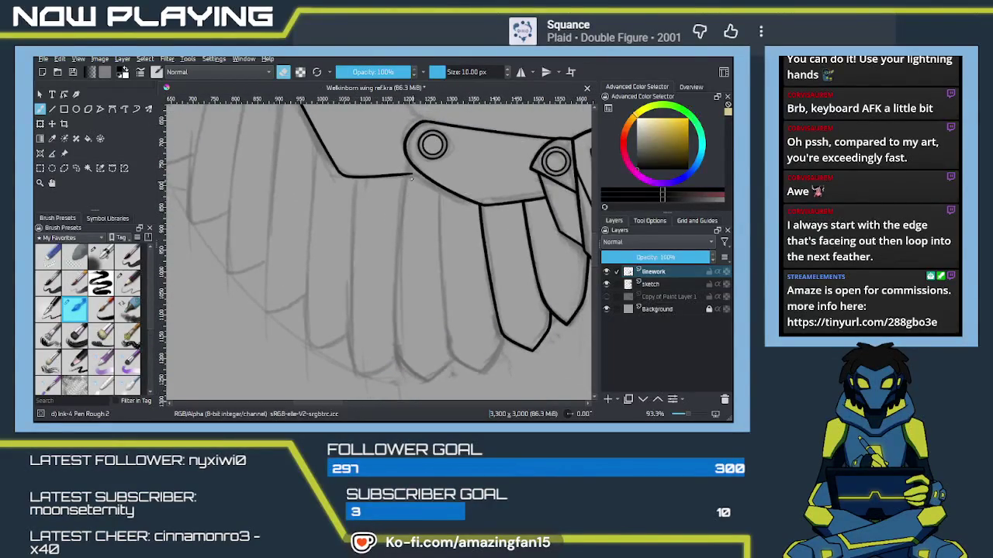
pyautogui.press('e')
pyautogui.moveTo(411, 169); pyautogui.dragTo(399, 391)
pyautogui.hotkey('ctrl', 'z')
pyautogui.moveTo(409, 165); pyautogui.dragTo(400, 390)
pyautogui.hotkey('ctrl', 'z')
pyautogui.moveTo(410, 159); pyautogui.dragTo(400, 361)
pyautogui.hotkey('ctrl', 'z')
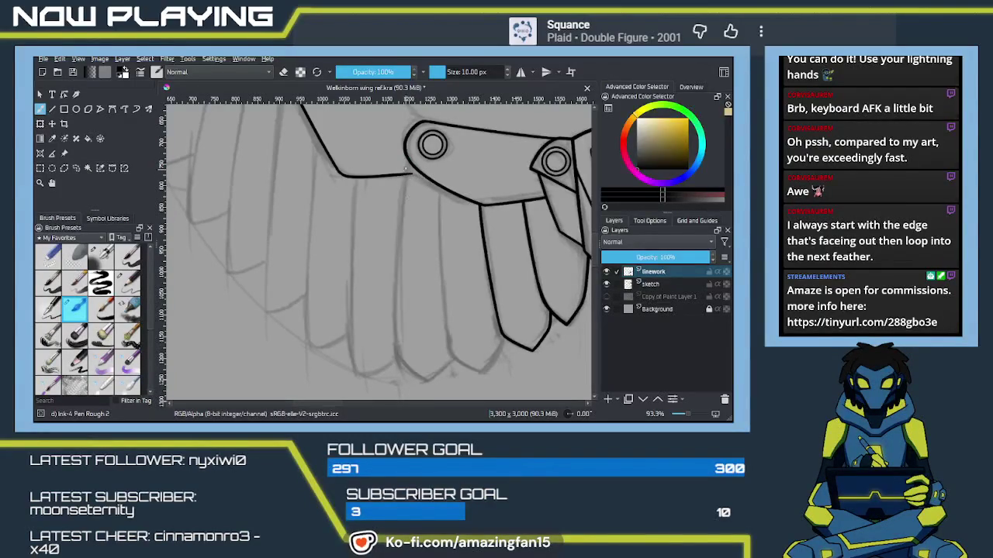
pyautogui.moveTo(409, 171)
pyautogui.mouseDown()
pyautogui.moveTo(396, 361)
pyautogui.moveTo(374, 276)
pyautogui.moveTo(380, 302)
pyautogui.mouseUp()
pyautogui.hotkey('ctrl', 'z')
pyautogui.moveTo(348, 274); pyautogui.dragTo(380, 302)
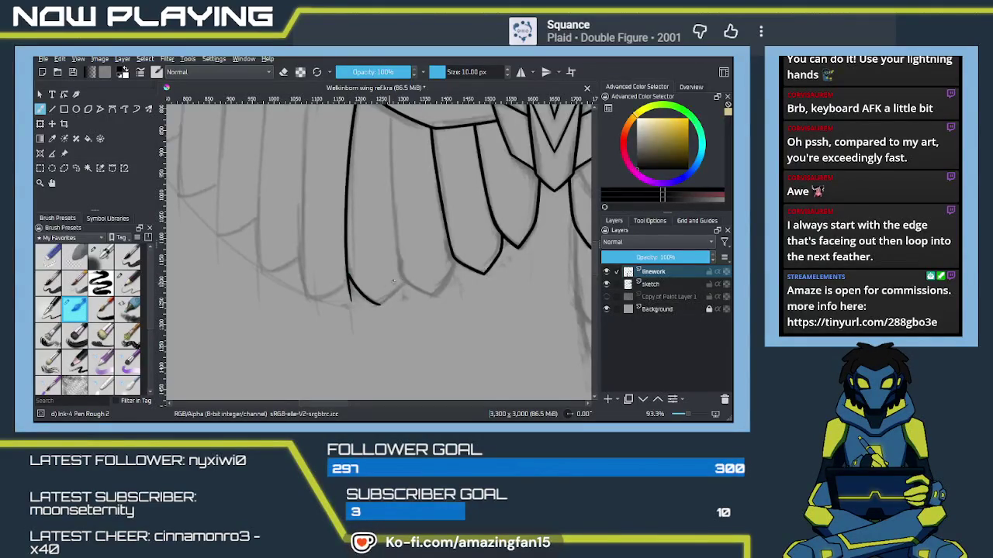
# Ink the next feather line downward at the right length.
pyautogui.scroll(2, 393, 281)
pyautogui.moveTo(378, 159); pyautogui.dragTo(389, 308)
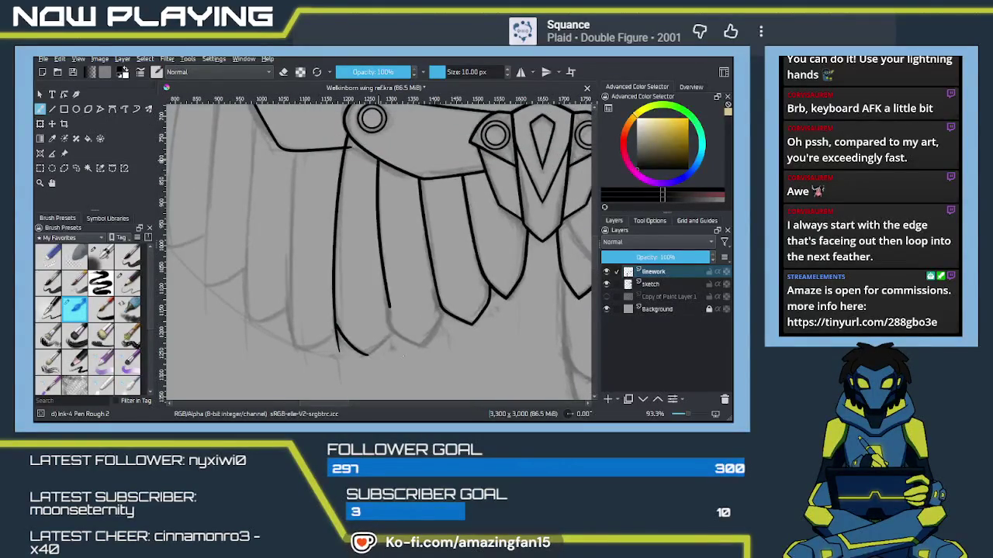
pyautogui.hotkey('ctrl', 'z')
pyautogui.moveTo(377, 158); pyautogui.dragTo(403, 357)
pyautogui.hotkey('ctrl', 'z')
pyautogui.moveTo(378, 159); pyautogui.dragTo(400, 371)
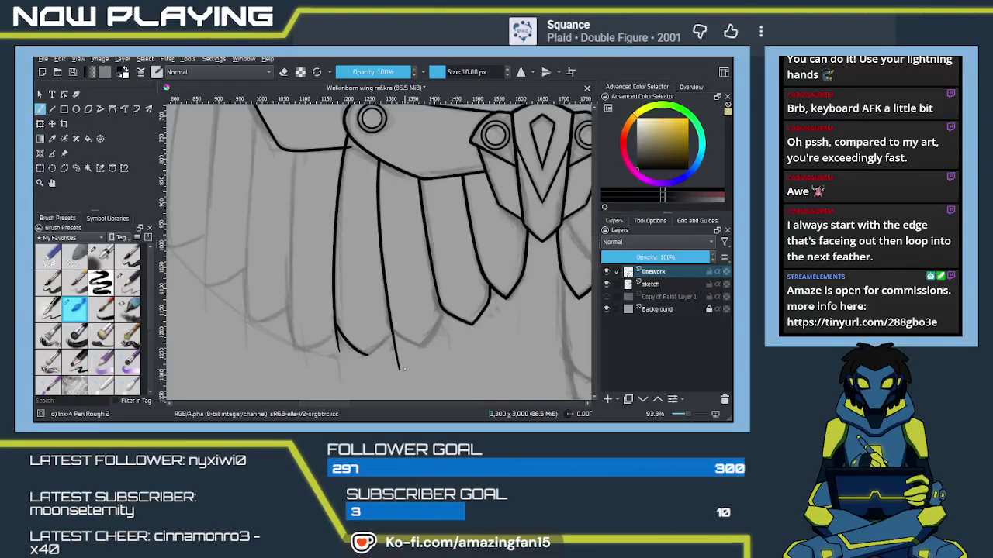
pyautogui.hotkey('ctrl', 'z')
pyautogui.moveTo(378, 159); pyautogui.dragTo(388, 333)
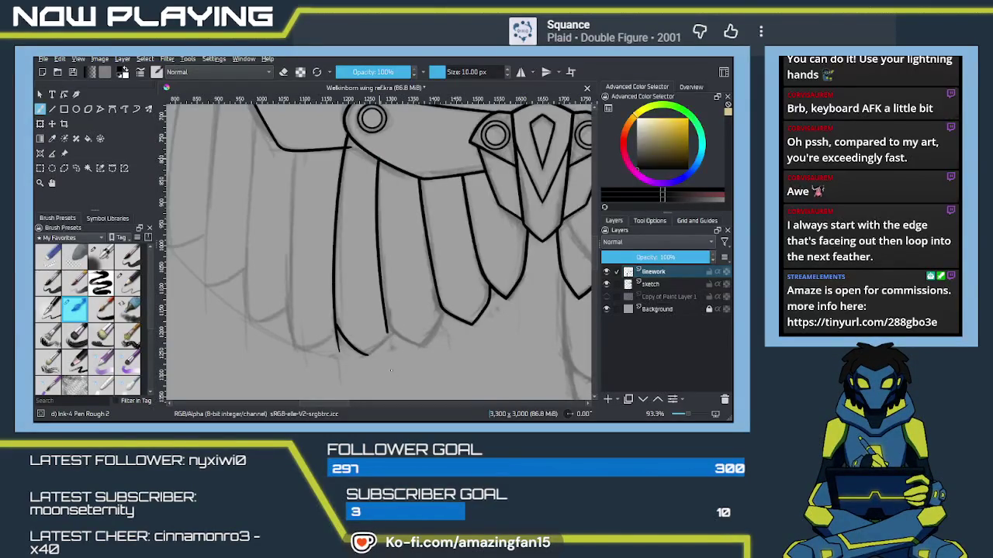
pyautogui.hotkey('ctrl', 'z')
pyautogui.moveTo(377, 159)
pyautogui.mouseDown()
pyautogui.moveTo(394, 351)
pyautogui.moveTo(378, 308)
pyautogui.mouseUp()
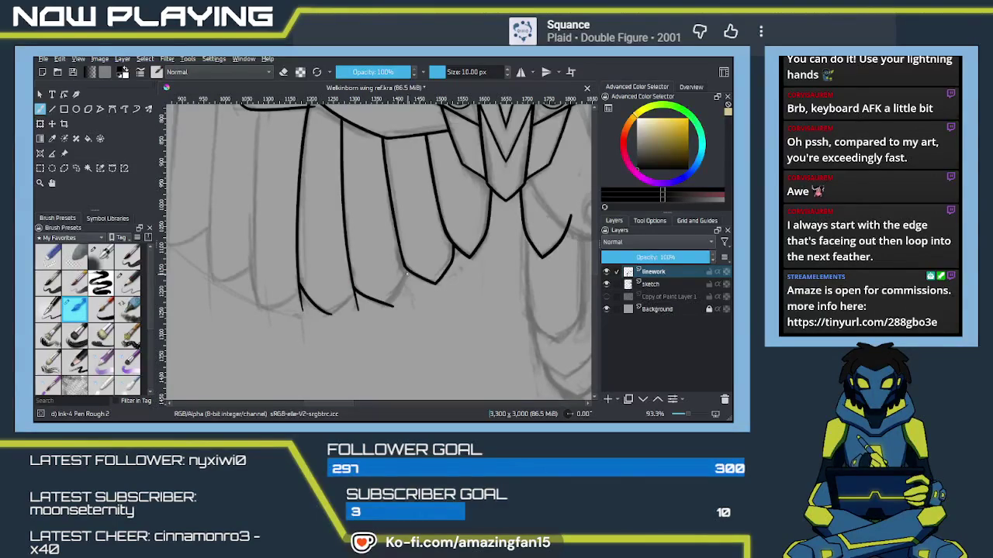
# Join the new feather's tip to the previous feather's end.
pyautogui.moveTo(404, 273); pyautogui.dragTo(385, 309)
pyautogui.hotkey('ctrl', 'z')
pyautogui.moveTo(407, 272); pyautogui.dragTo(384, 306)
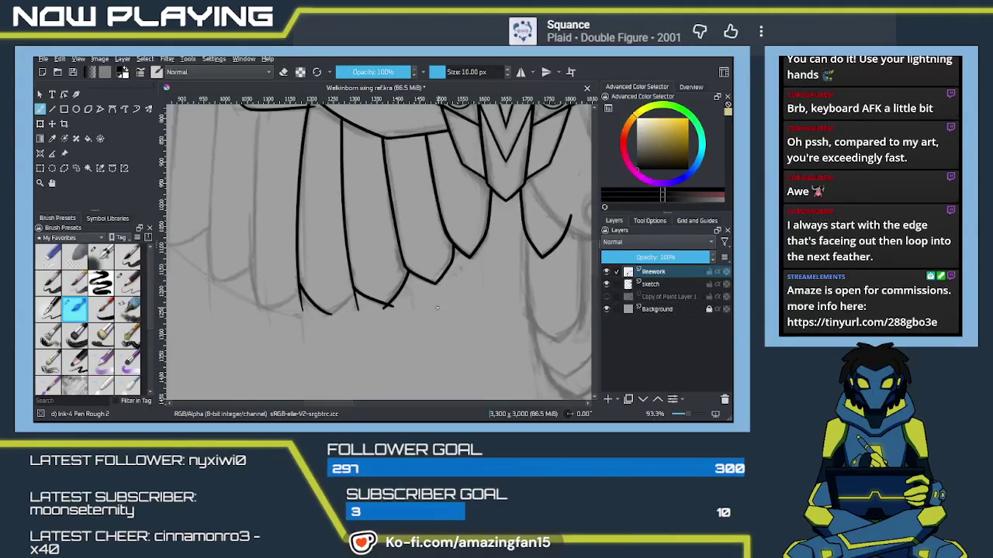
pyautogui.scroll(3, 428, 320)
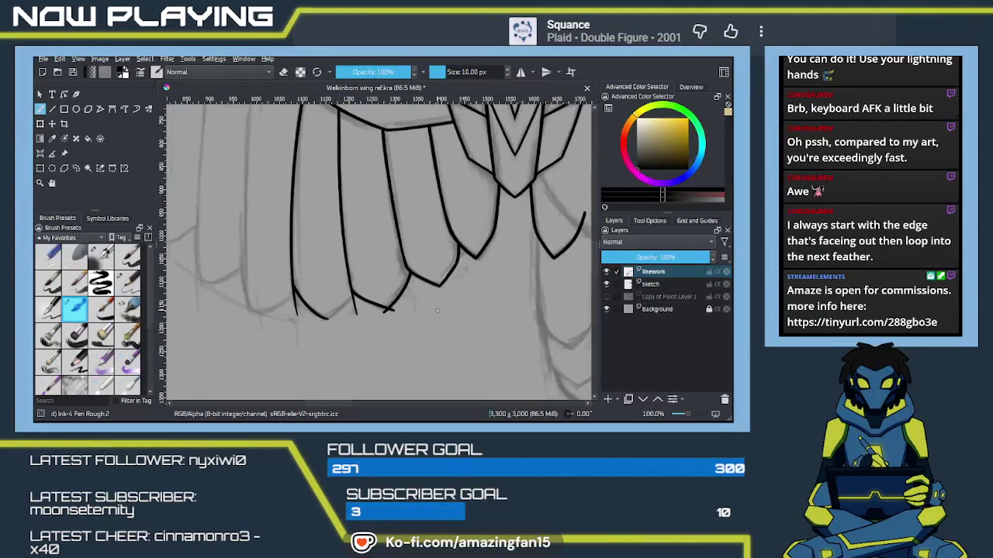
# Join the leftmost feather's edge to its bottom curve, adding a short tick toward the tip.
pyautogui.scroll(1, 422, 327)
pyautogui.press('e')
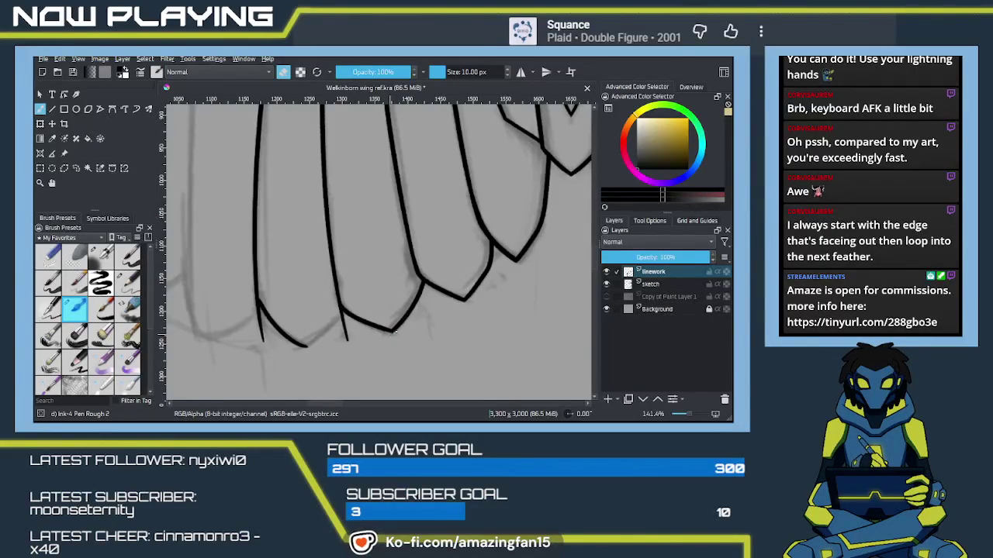
pyautogui.press('e')
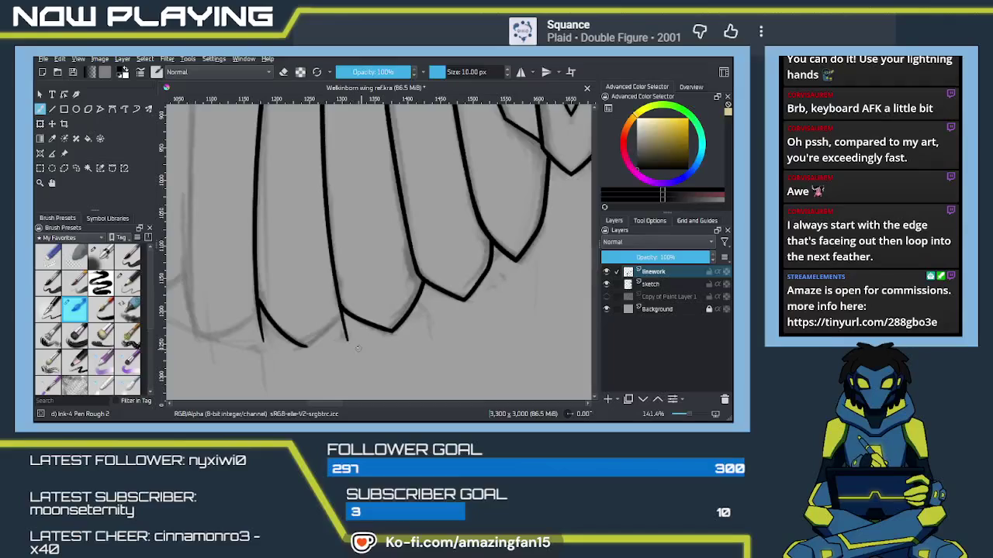
pyautogui.moveTo(363, 349); pyautogui.dragTo(447, 321)
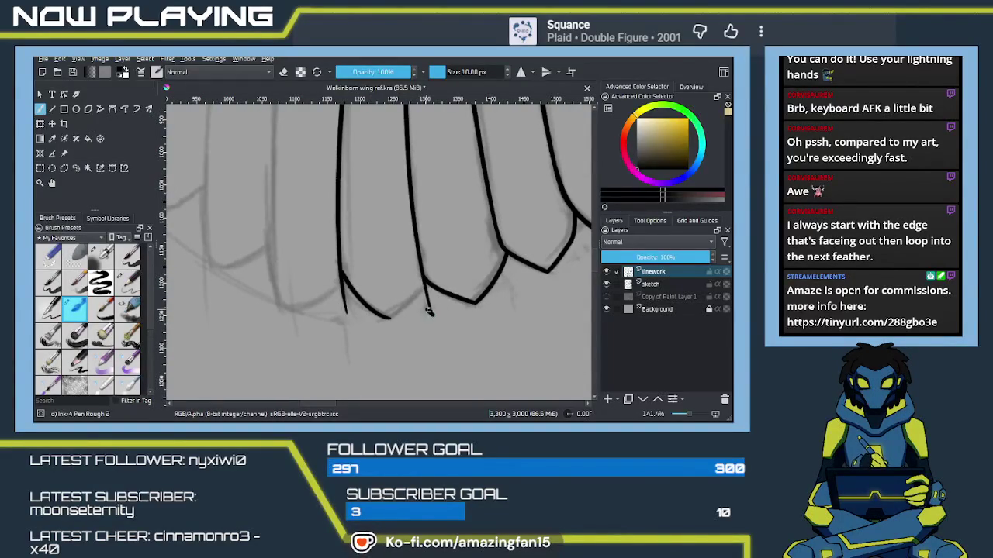
pyautogui.press('e')
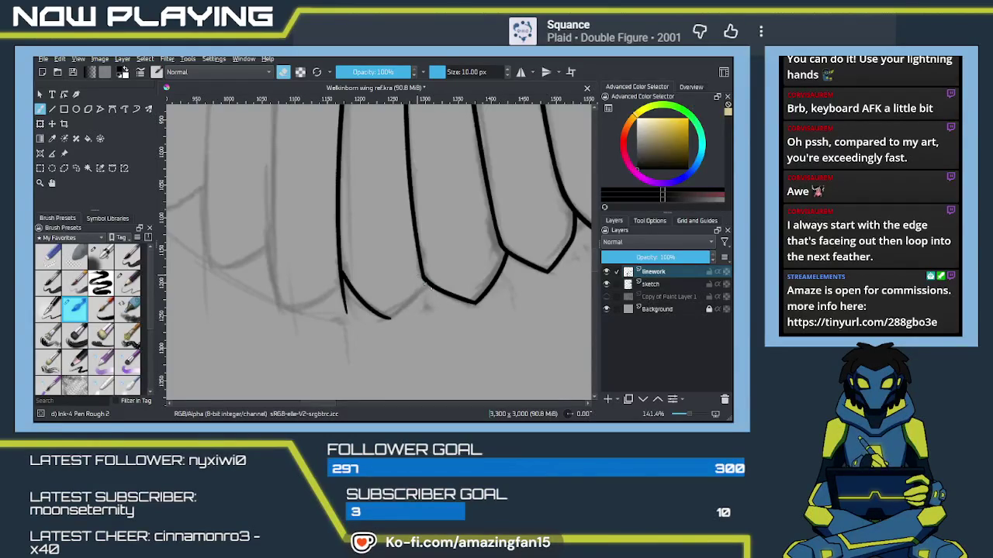
pyautogui.press('e')
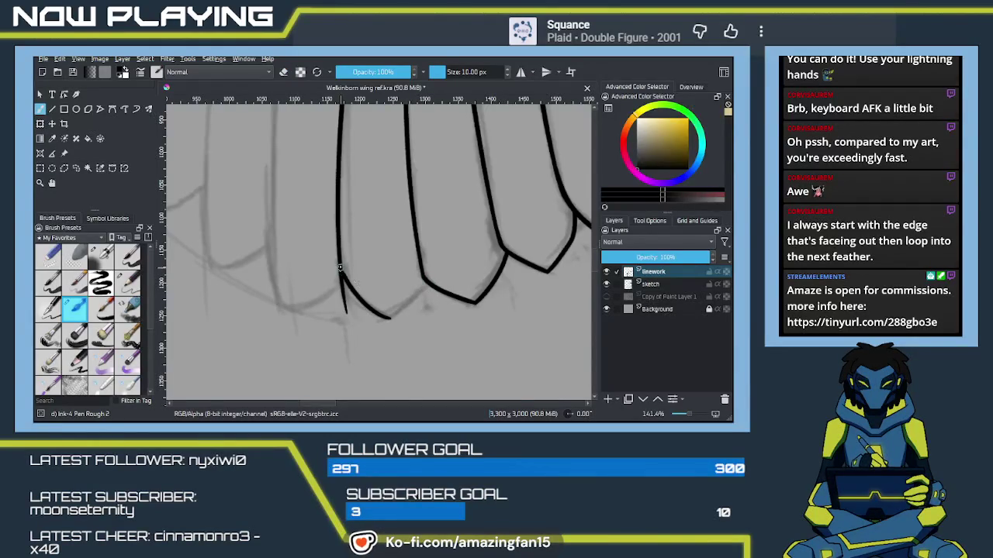
pyautogui.moveTo(345, 279); pyautogui.dragTo(390, 318)
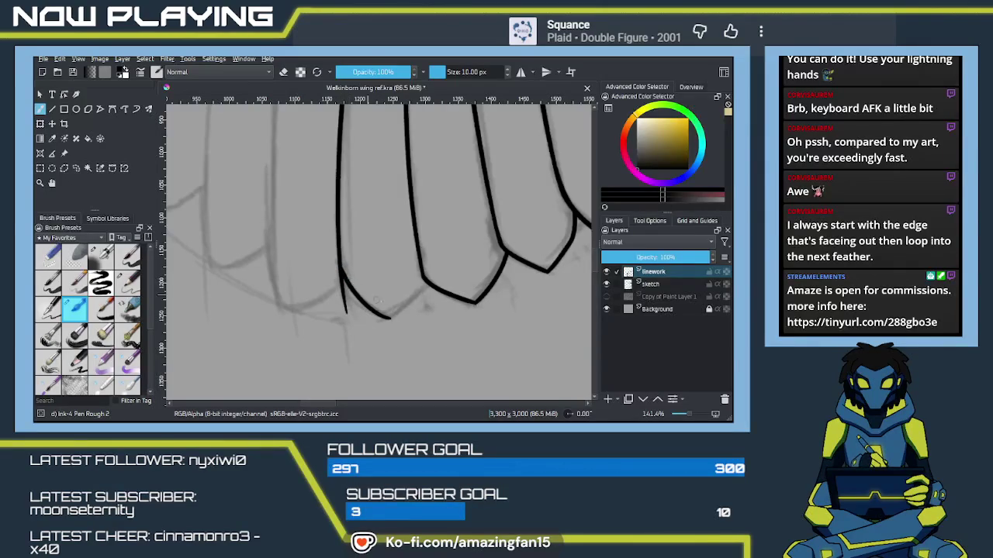
pyautogui.moveTo(390, 317)
pyautogui.mouseDown()
pyautogui.moveTo(432, 285)
pyautogui.moveTo(386, 316)
pyautogui.mouseUp()
# Connect the feather tip to the neighbouring curve's end and erase the kink at its lower end.
pyautogui.hotkey('ctrl', 'z')
pyautogui.hotkey('ctrl', 'z')
pyautogui.hotkey('ctrl', 'z')
pyautogui.moveTo(428, 285); pyautogui.dragTo(394, 317)
pyautogui.hotkey('ctrl', 'z')
pyautogui.moveTo(430, 285); pyautogui.dragTo(388, 317)
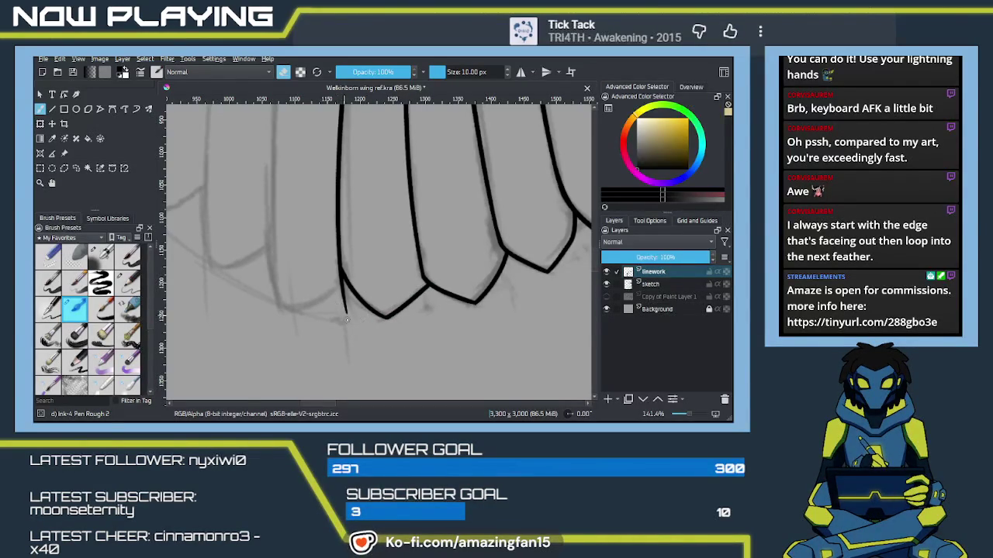
pyautogui.moveTo(338, 296); pyautogui.dragTo(346, 314)
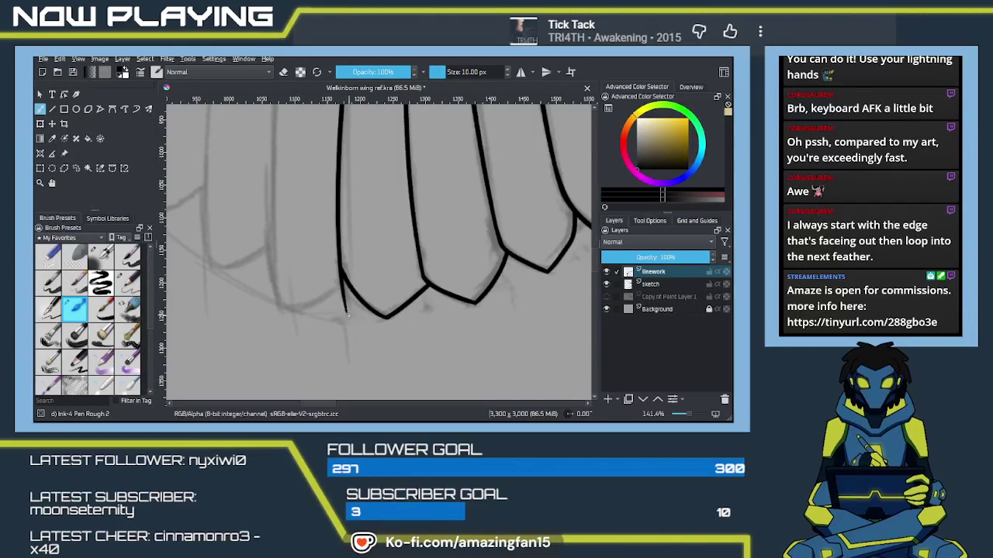
pyautogui.hotkey('ctrl', 'z')
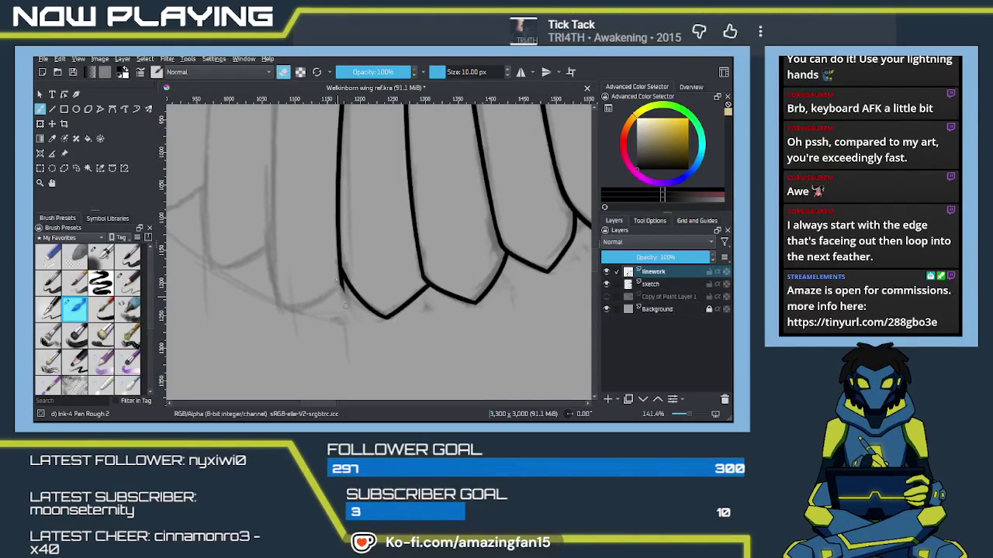
pyautogui.moveTo(338, 267); pyautogui.dragTo(345, 289)
pyautogui.press('e')
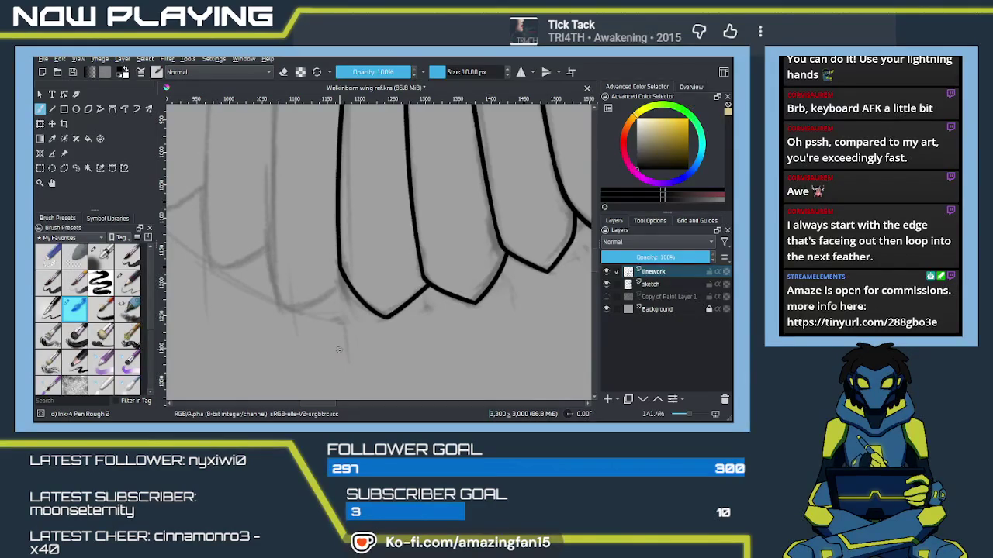
pyautogui.scroll(-2, 338, 350)
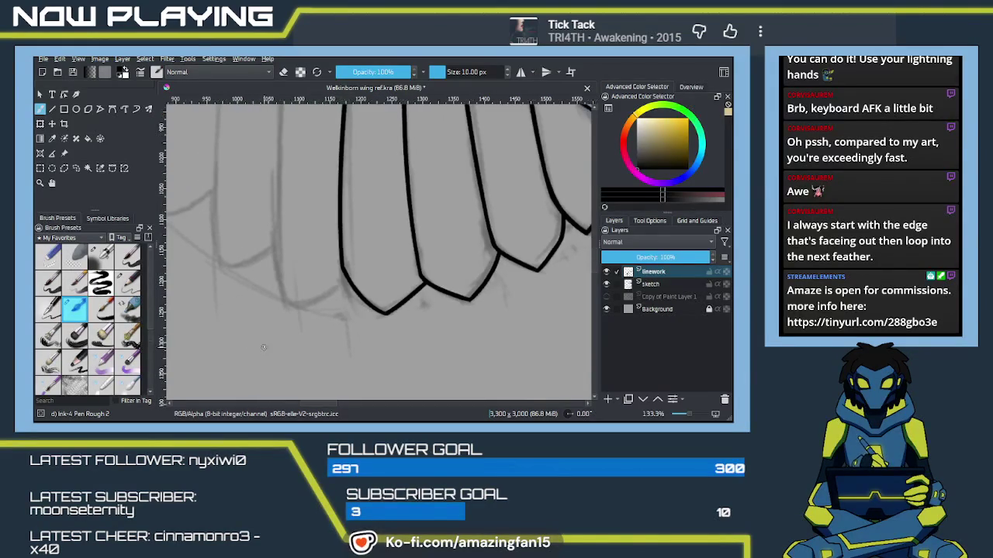
# Ink one straight edge line from the upper wing joint down to the middle joint, redrawing until it sits right.
pyautogui.scroll(-3, 294, 331)
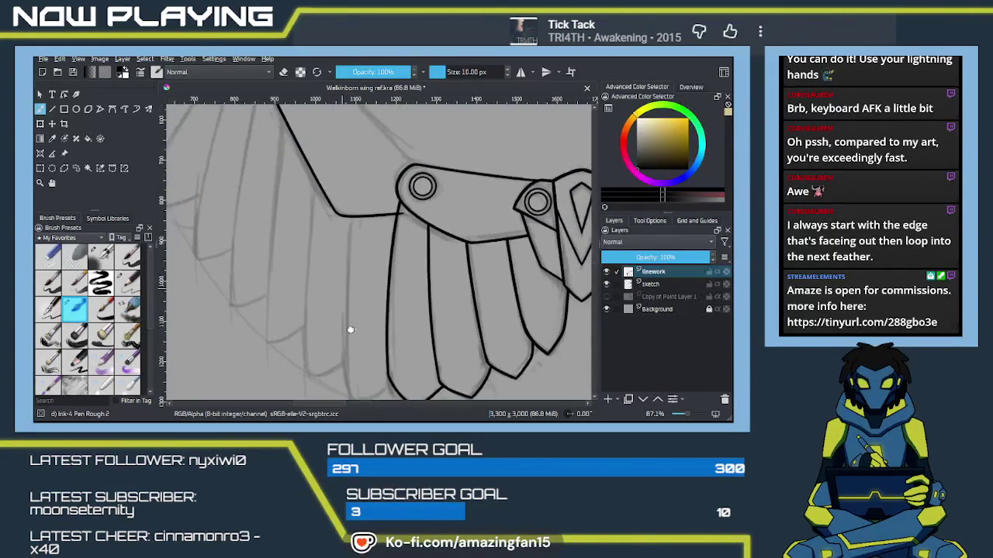
pyautogui.press('e')
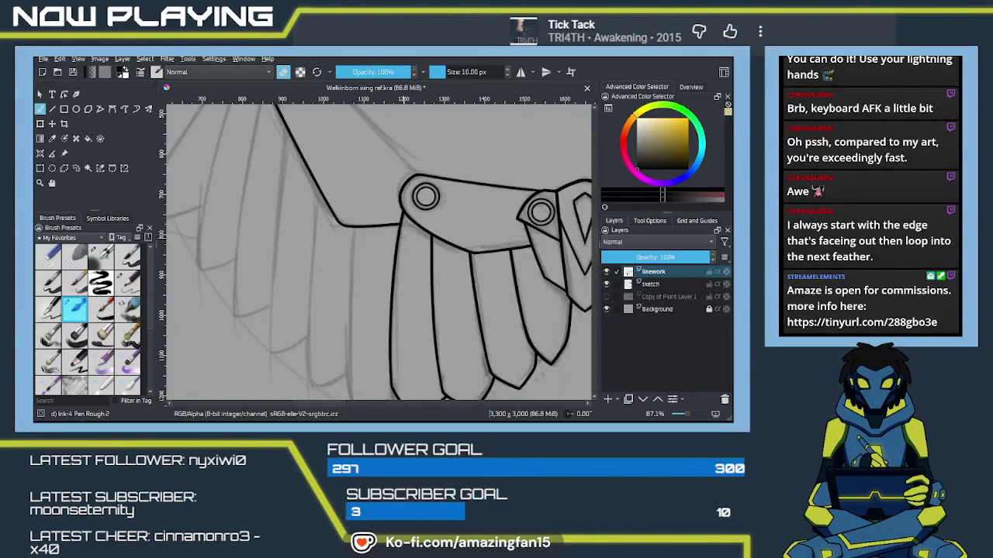
pyautogui.press('e')
pyautogui.moveTo(392, 240)
pyautogui.mouseDown()
pyautogui.moveTo(354, 238)
pyautogui.moveTo(370, 295)
pyautogui.moveTo(342, 309)
pyautogui.moveTo(297, 253)
pyautogui.mouseUp()
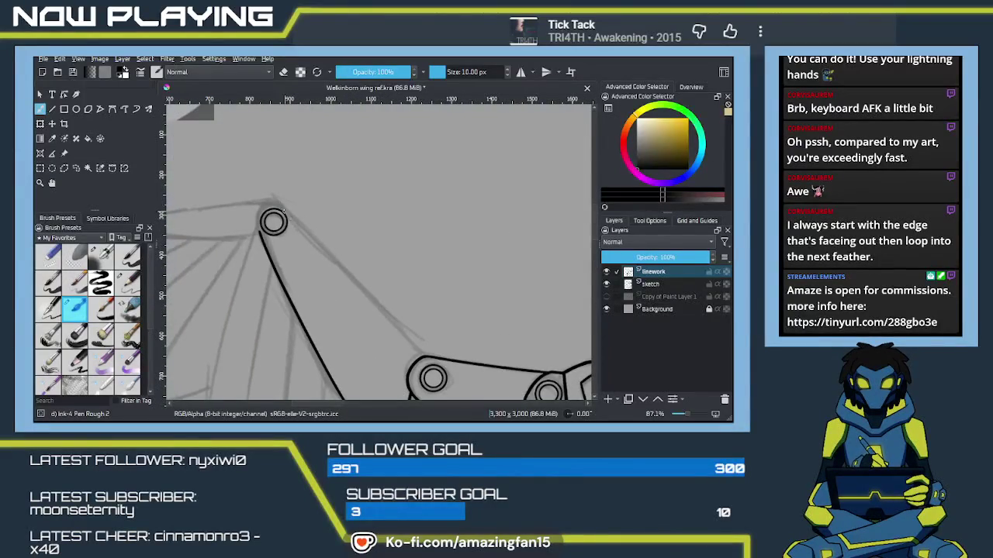
pyautogui.moveTo(284, 207); pyautogui.dragTo(416, 346)
pyautogui.hotkey('ctrl', 'z')
pyautogui.moveTo(284, 206); pyautogui.dragTo(419, 359)
pyautogui.hotkey('ctrl', 'z')
pyautogui.moveTo(278, 203)
pyautogui.mouseDown()
pyautogui.moveTo(425, 355)
pyautogui.moveTo(354, 284)
pyautogui.moveTo(435, 277)
pyautogui.mouseUp()
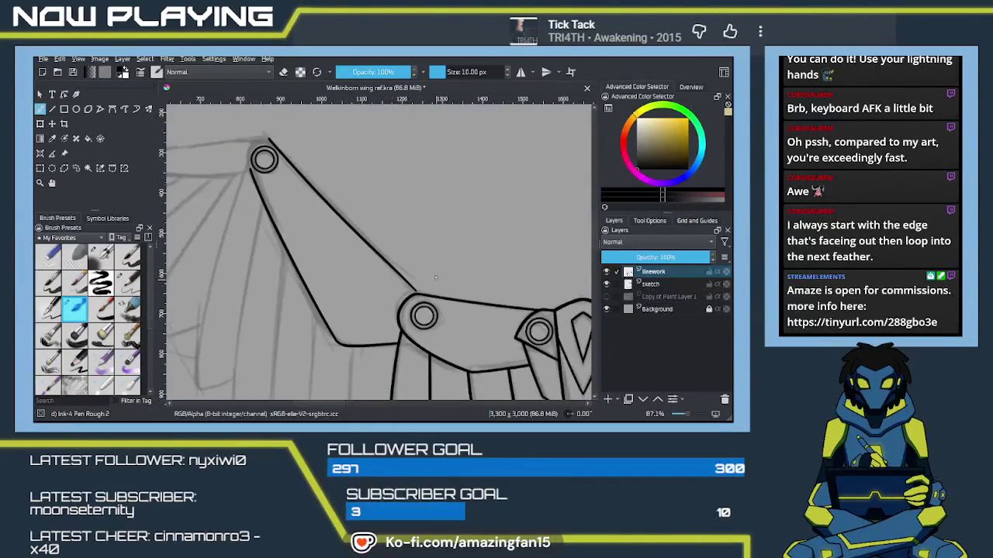
pyautogui.scroll(3, 481, 307)
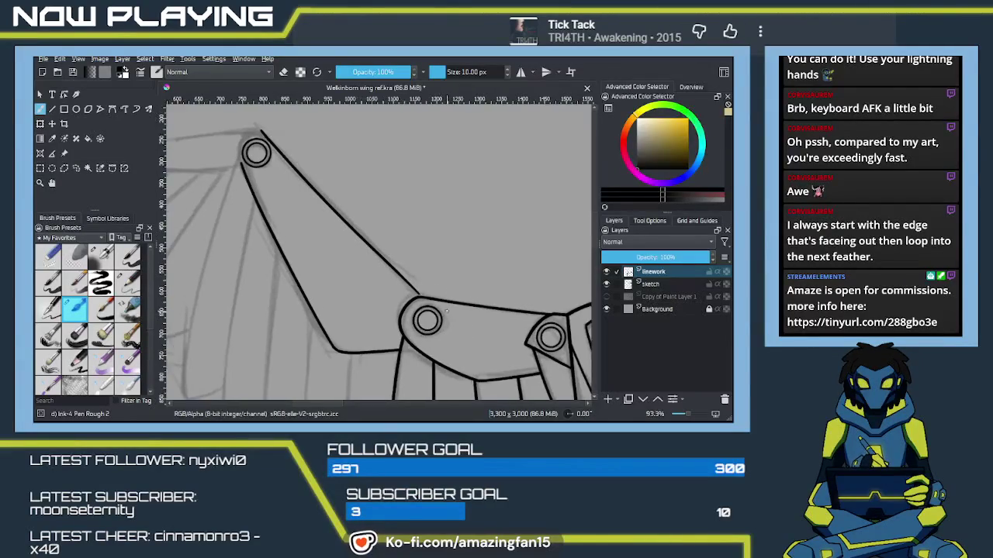
pyautogui.scroll(1, 440, 311)
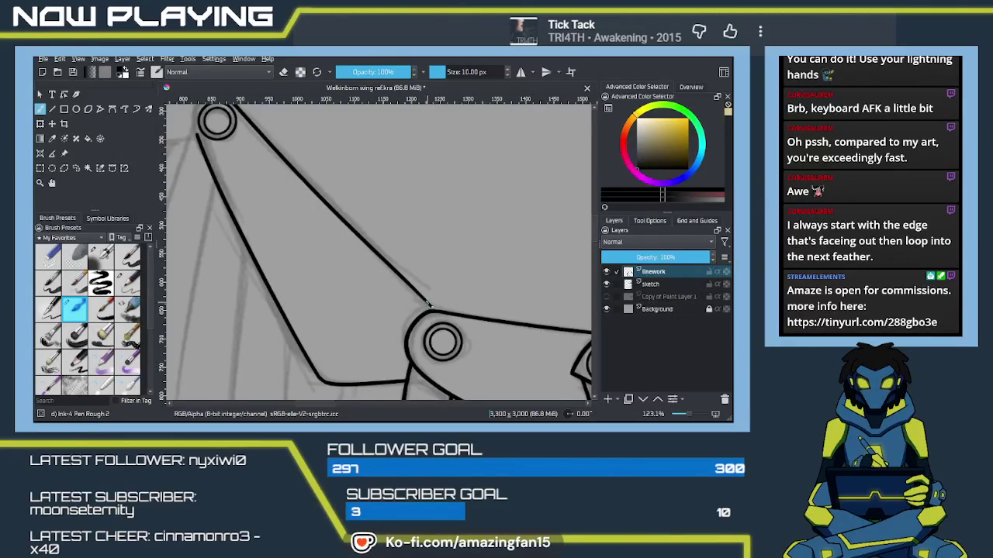
pyautogui.moveTo(410, 277); pyautogui.dragTo(436, 316)
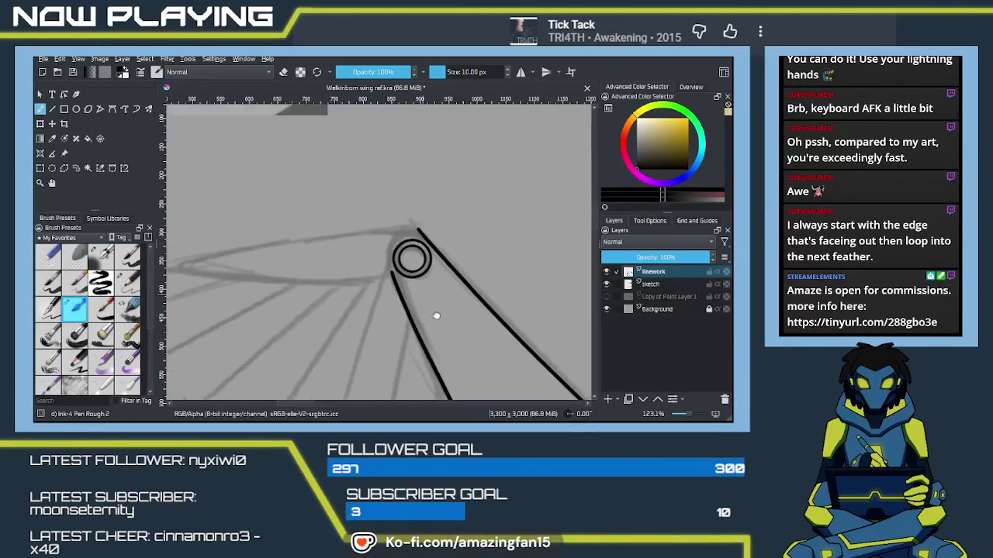
# Extend the outer edge line up to the top joint and arc it over the joint's top.
pyautogui.moveTo(411, 259); pyautogui.dragTo(431, 285)
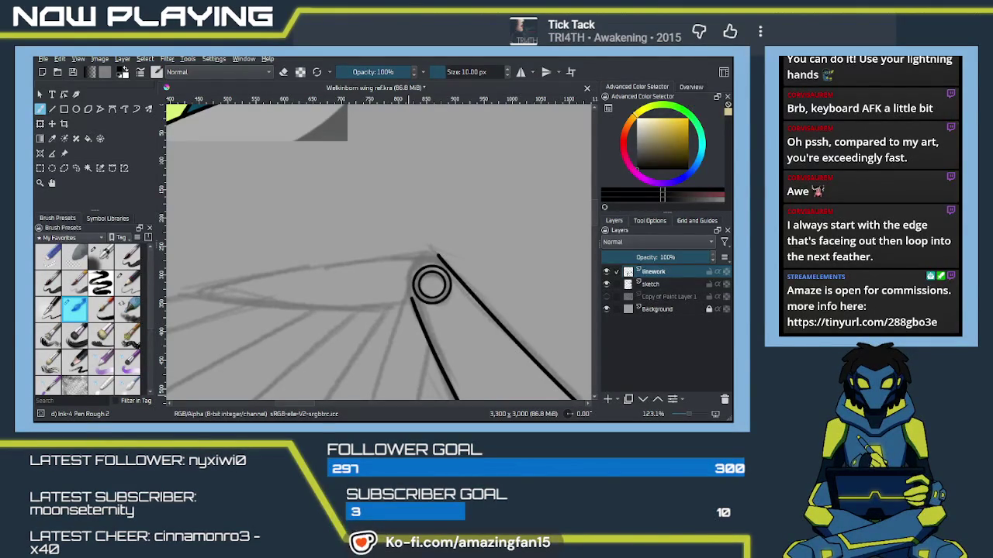
pyautogui.hotkey('alt', 'Tab')
pyautogui.moveTo(518, 290); pyautogui.dragTo(534, 265)
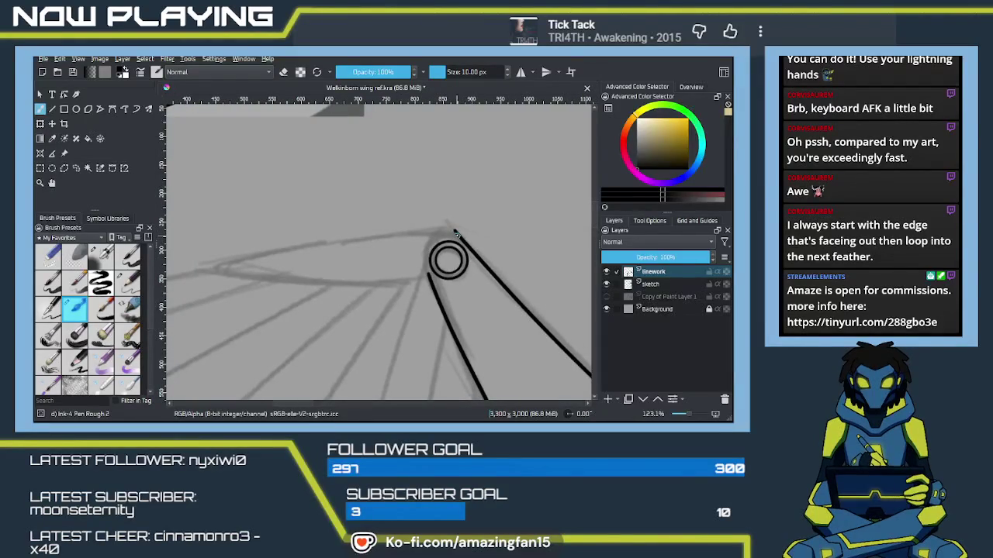
pyautogui.moveTo(456, 227); pyautogui.dragTo(444, 227)
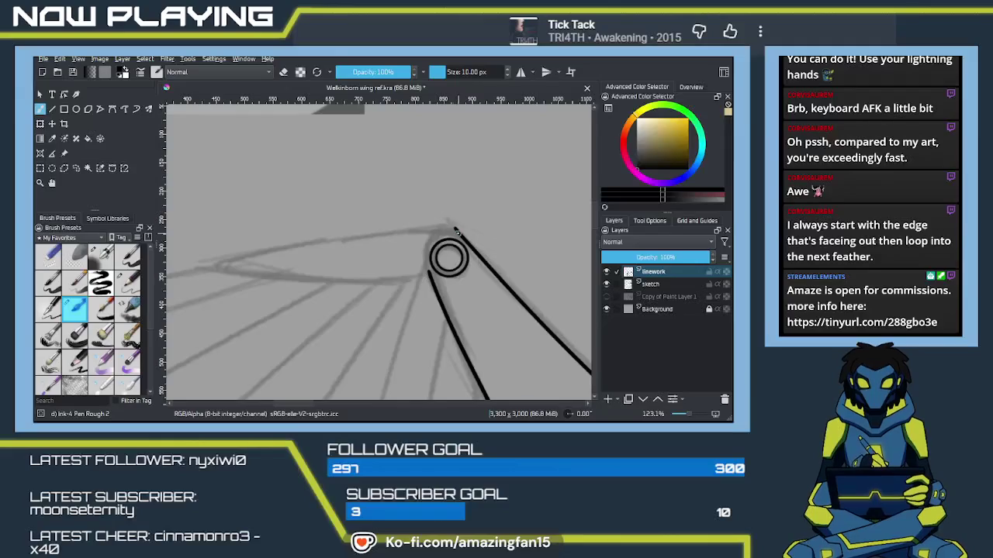
pyautogui.moveTo(447, 227); pyautogui.dragTo(433, 281)
pyautogui.hotkey('ctrl', 'z')
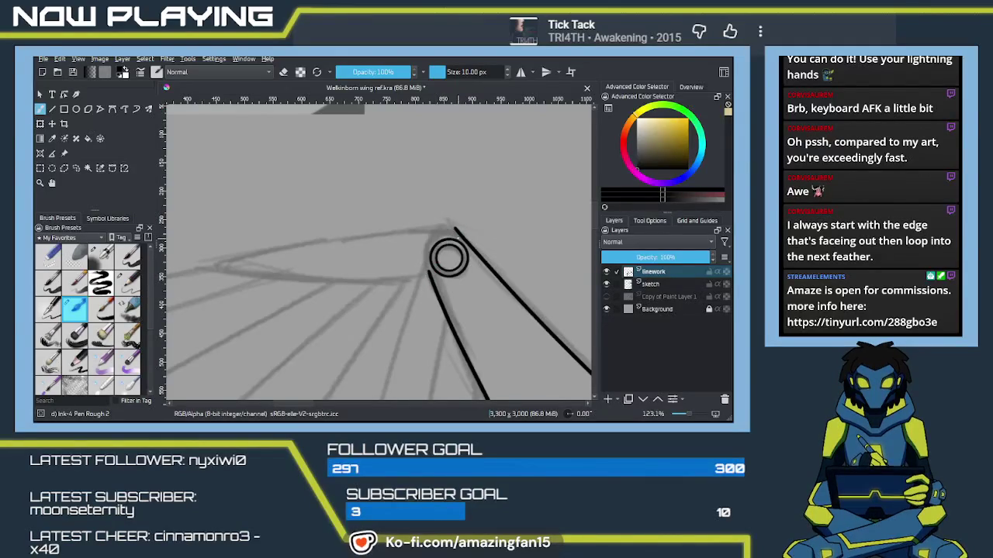
pyautogui.moveTo(446, 228); pyautogui.dragTo(425, 241)
# Rework the loop's left arc so it wraps around the joint down to the lower edge line.
pyautogui.hotkey('ctrl', 'z')
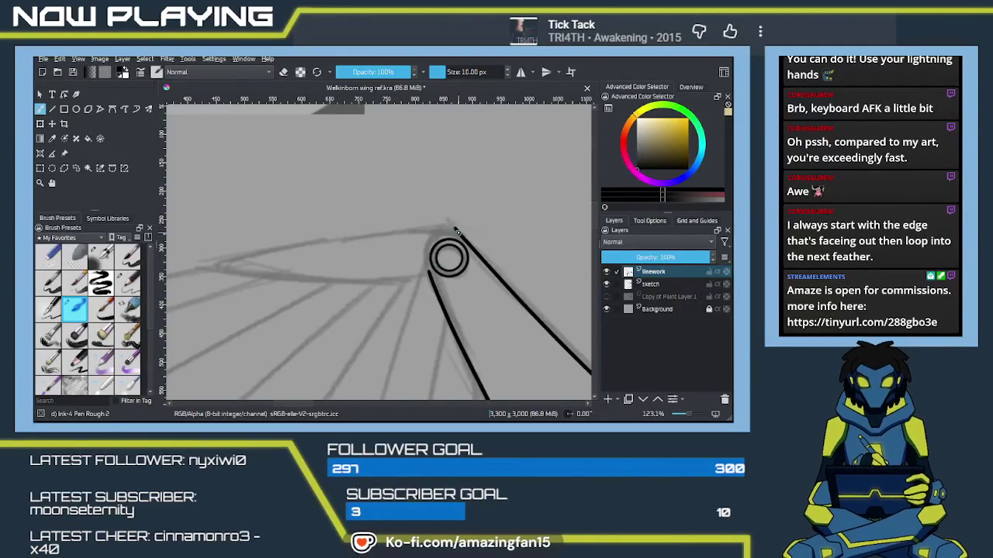
pyautogui.hotkey('ctrl', 'z')
pyautogui.scroll(2, 474, 248)
pyautogui.moveTo(493, 222); pyautogui.dragTo(433, 249)
pyautogui.hotkey('ctrl', 'z')
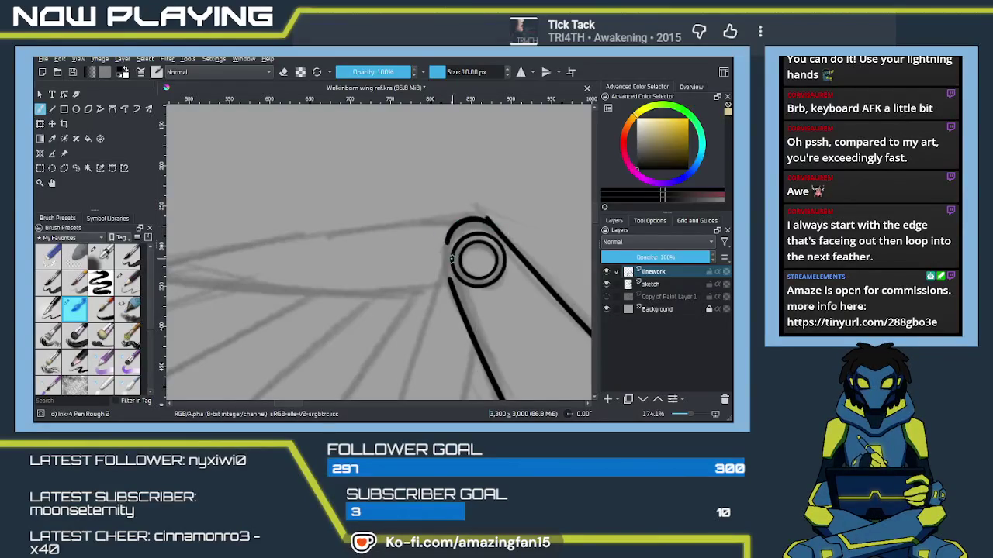
pyautogui.moveTo(447, 236); pyautogui.dragTo(453, 287)
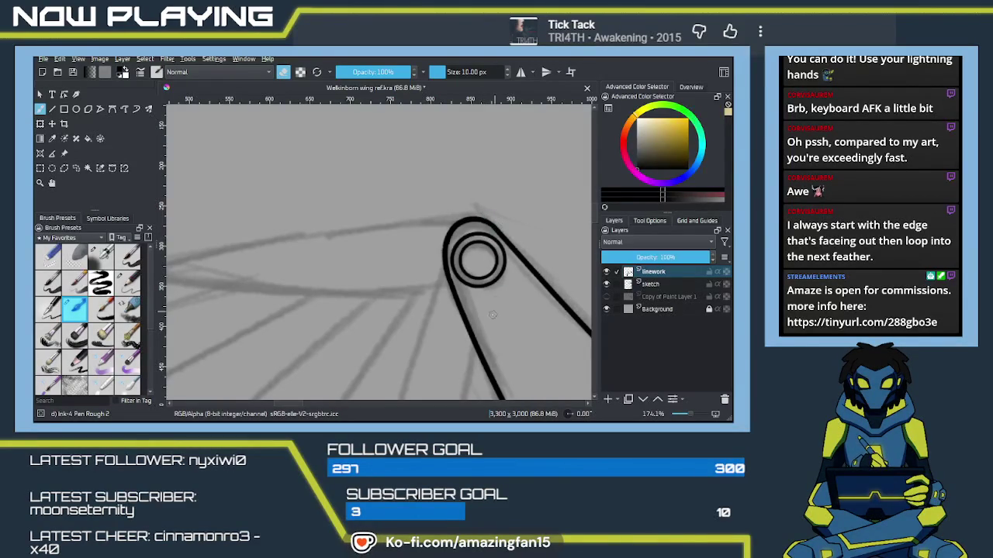
pyautogui.scroll(-2, 492, 314)
pyautogui.scroll(-2, 465, 326)
pyautogui.scroll(-3, 434, 341)
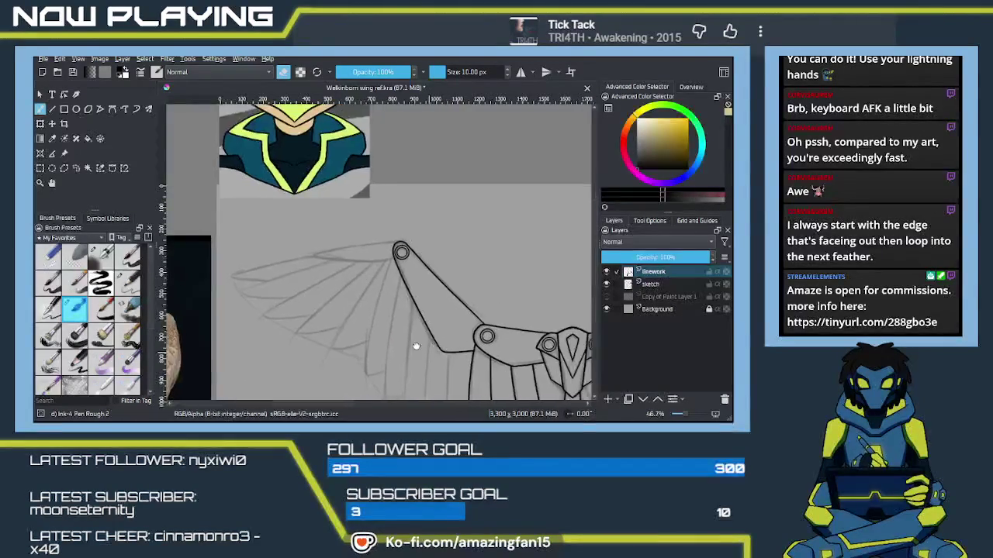
pyautogui.scroll(-2, 416, 346)
pyautogui.press('e')
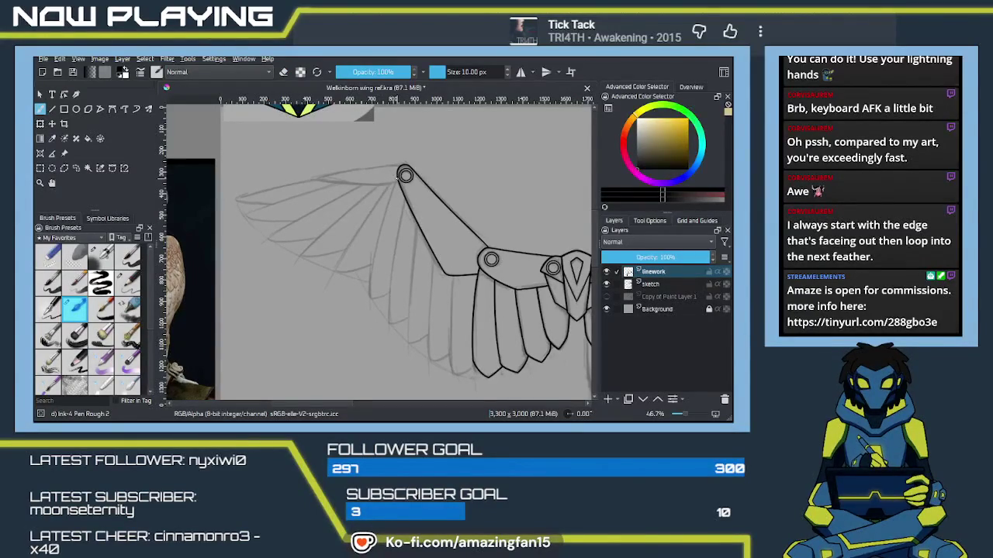
pyautogui.moveTo(393, 187); pyautogui.dragTo(377, 342)
pyautogui.hotkey('ctrl', 'z')
pyautogui.moveTo(396, 184); pyautogui.dragTo(371, 314)
pyautogui.hotkey('ctrl', 'z')
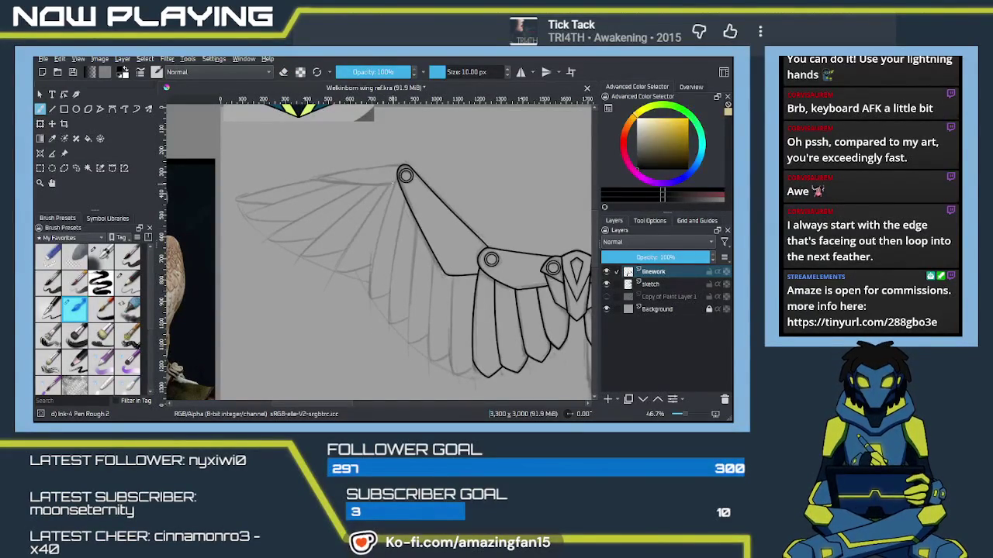
pyautogui.moveTo(395, 185); pyautogui.dragTo(366, 344)
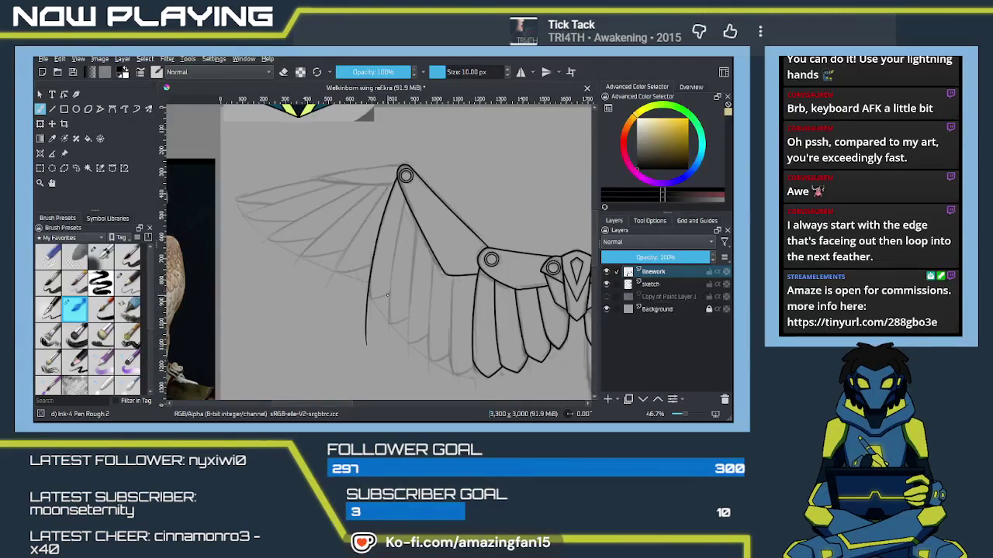
pyautogui.hotkey('ctrl', 'z')
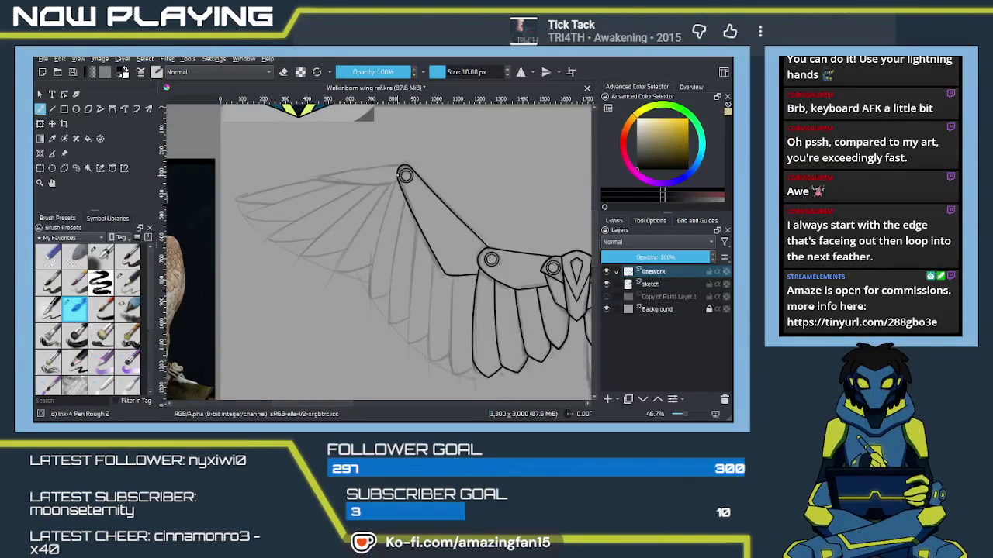
pyautogui.moveTo(401, 176); pyautogui.dragTo(373, 336)
pyautogui.hotkey('ctrl', 'z')
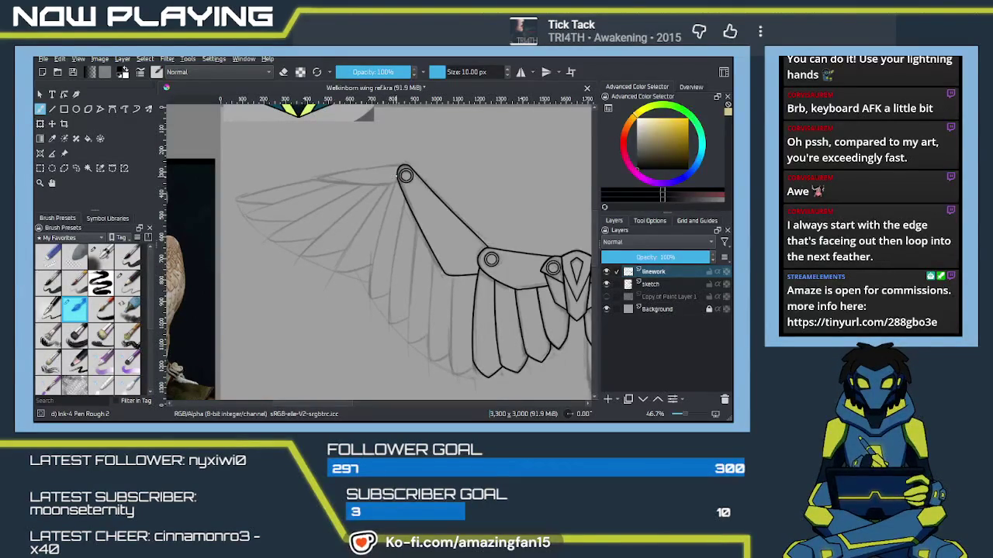
pyautogui.moveTo(402, 175); pyautogui.dragTo(376, 338)
pyautogui.hotkey('ctrl', 'z')
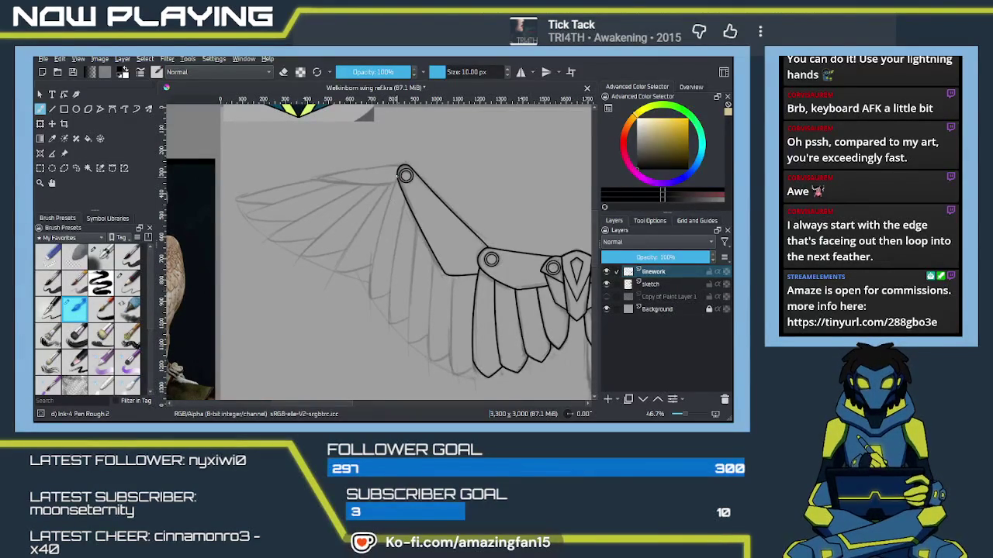
pyautogui.moveTo(398, 176); pyautogui.dragTo(369, 341)
pyautogui.hotkey('ctrl', 'z')
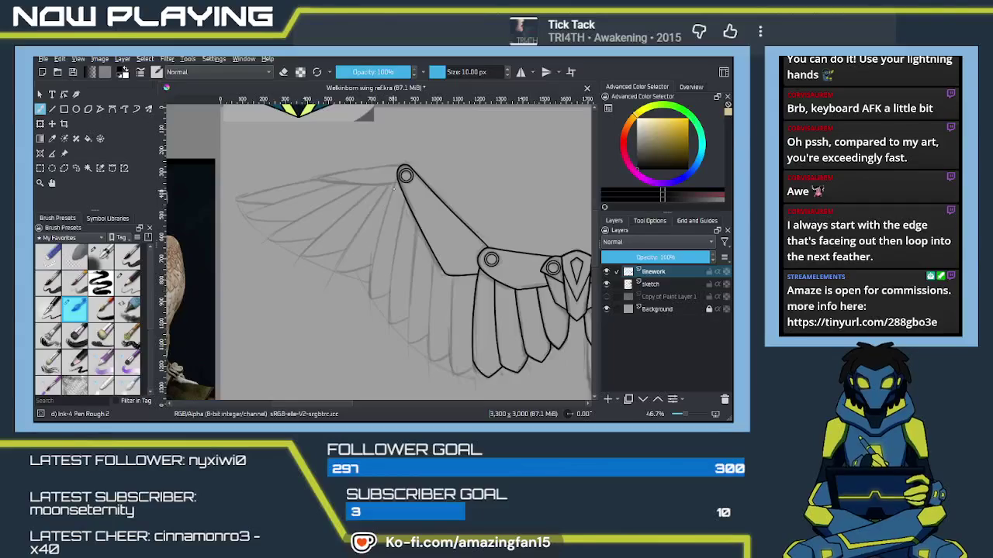
pyautogui.moveTo(400, 177); pyautogui.dragTo(368, 334)
pyautogui.hotkey('ctrl', 'z')
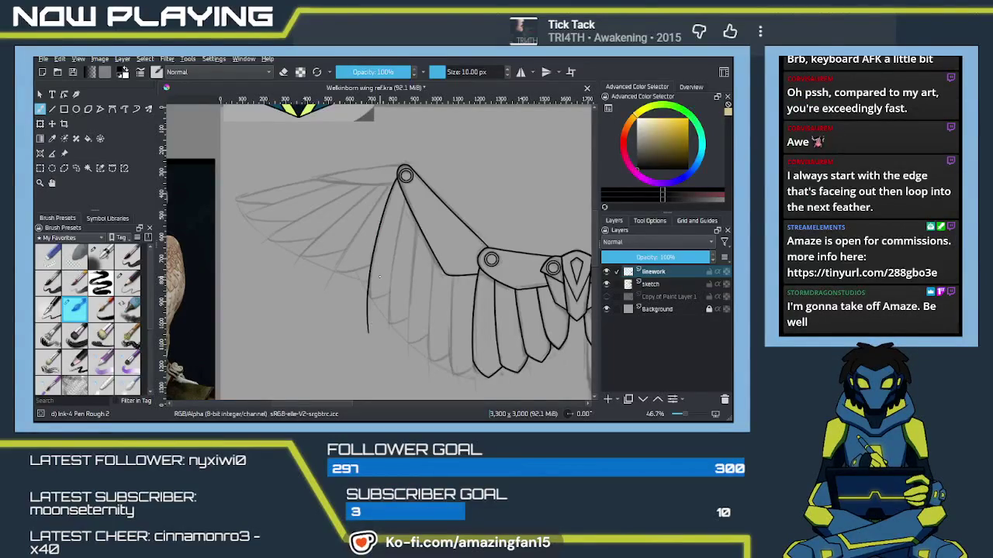
pyautogui.hotkey('ctrl', 'z')
pyautogui.hotkey('ctrl', 'z')
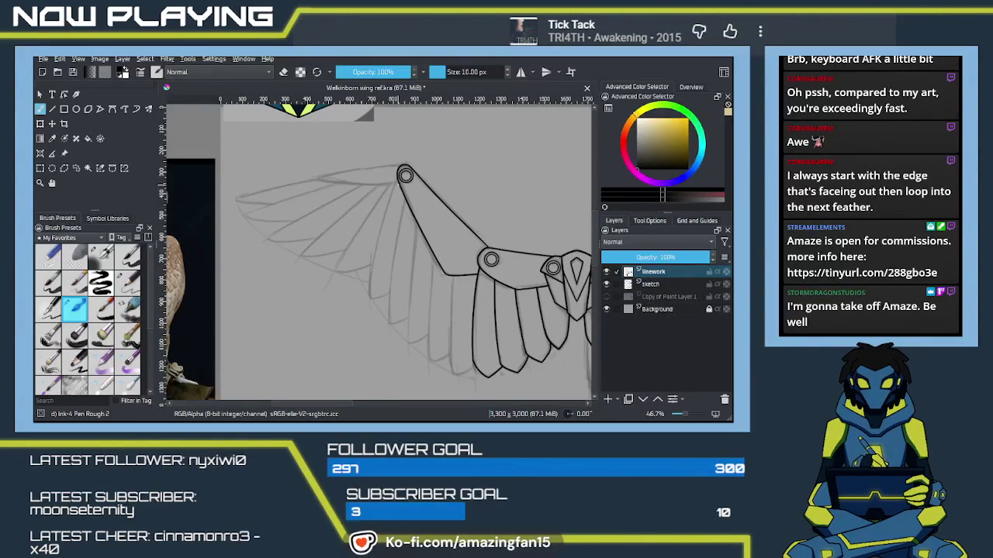
pyautogui.hotkey('ctrl', 'z')
pyautogui.moveTo(397, 177); pyautogui.dragTo(368, 333)
pyautogui.hotkey('ctrl', 'z')
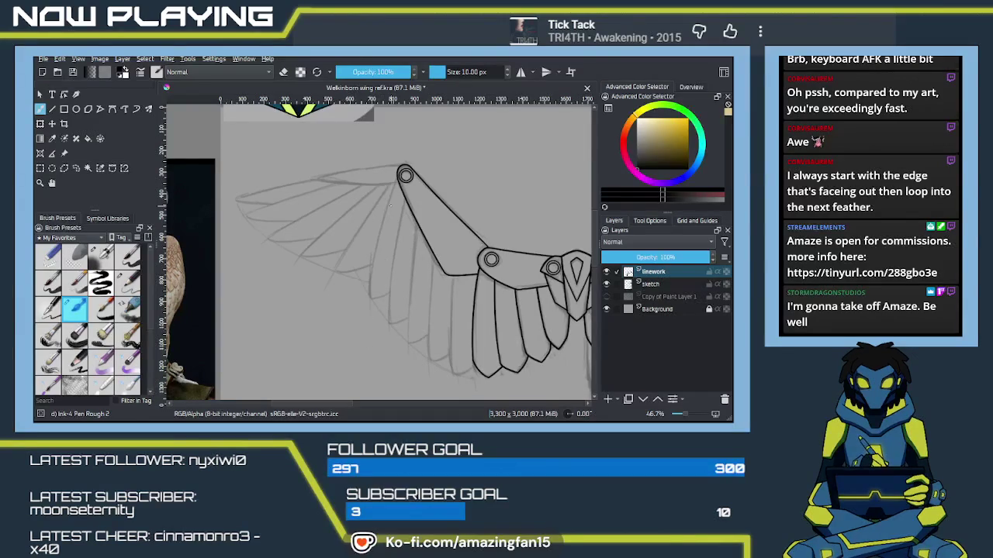
pyautogui.moveTo(397, 177); pyautogui.dragTo(368, 335)
pyautogui.hotkey('ctrl', 'z')
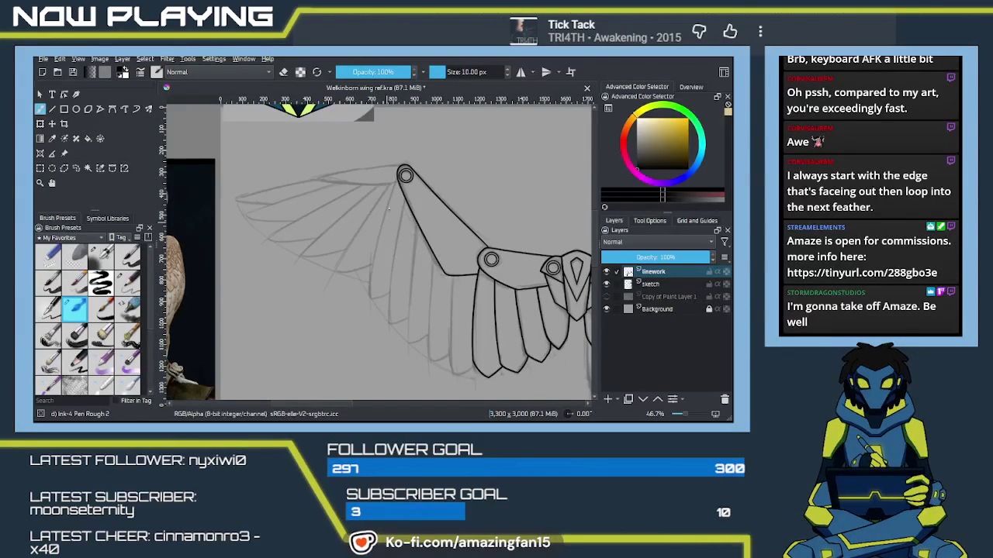
pyautogui.moveTo(397, 177); pyautogui.dragTo(375, 315)
pyautogui.hotkey('ctrl', 'z')
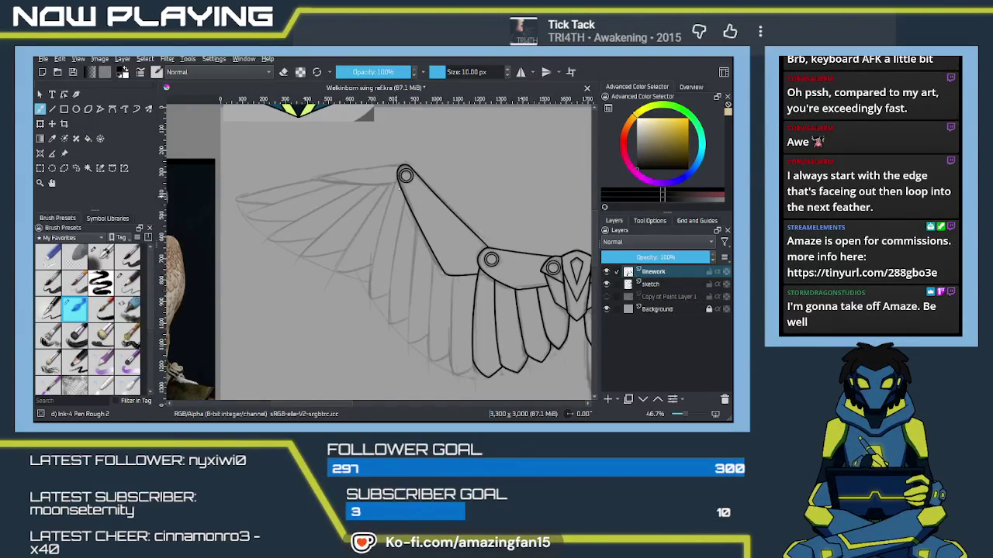
pyautogui.hotkey('ctrl', 'z')
# Ink two curved feather edges hanging down from the top wing joint.
pyautogui.scroll(2, 392, 194)
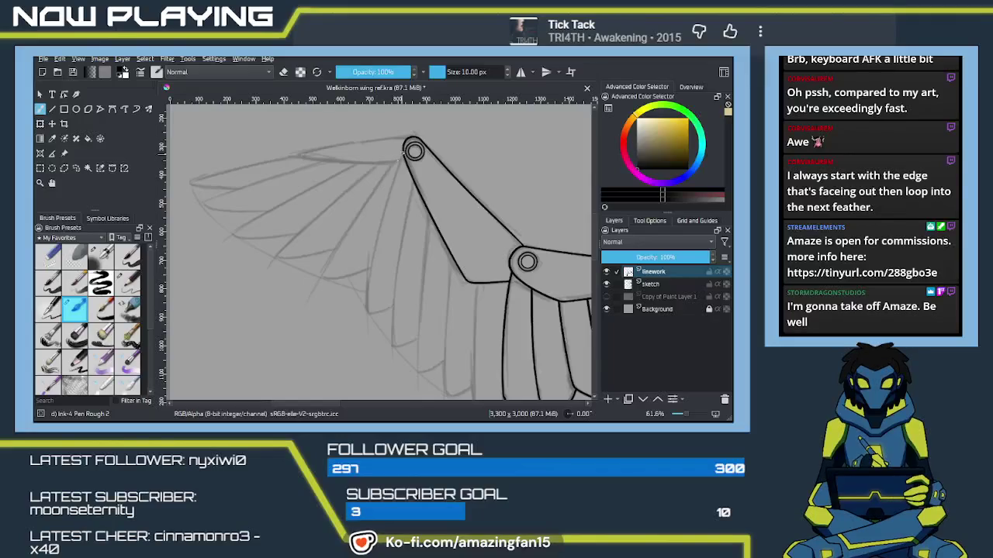
pyautogui.moveTo(402, 152); pyautogui.dragTo(358, 371)
pyautogui.hotkey('ctrl', 'z')
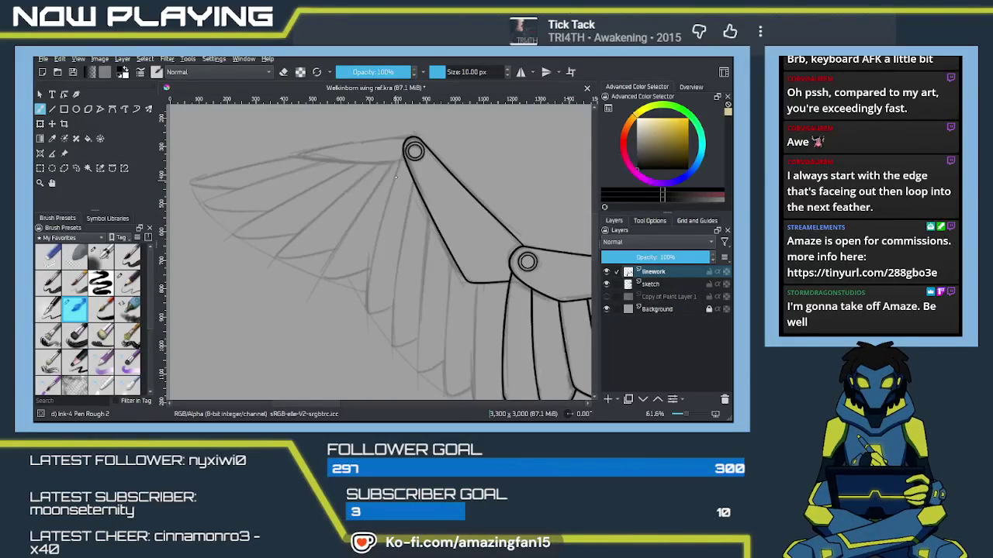
pyautogui.moveTo(401, 155); pyautogui.dragTo(369, 339)
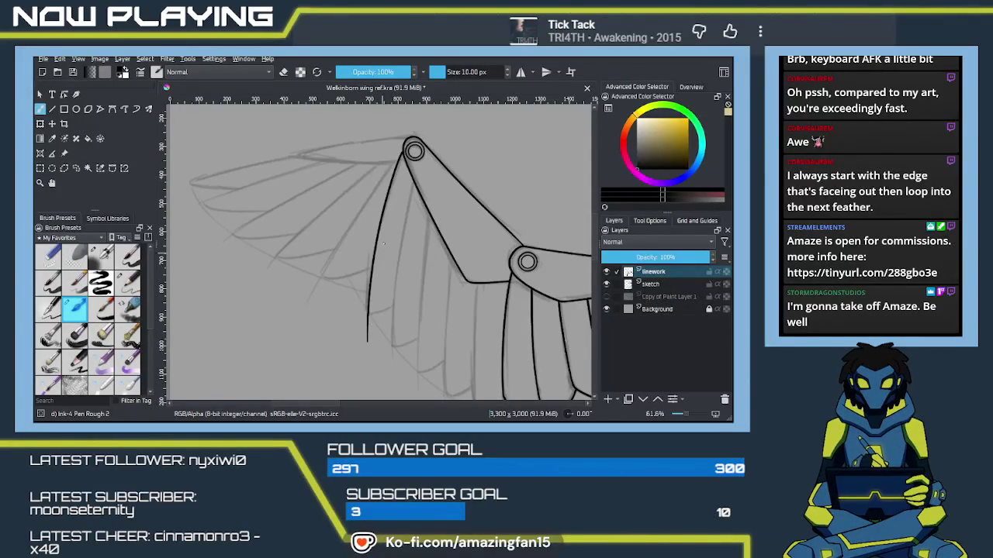
pyautogui.hotkey('ctrl', 'z')
pyautogui.moveTo(402, 152)
pyautogui.mouseDown()
pyautogui.moveTo(366, 326)
pyautogui.moveTo(359, 284)
pyautogui.mouseUp()
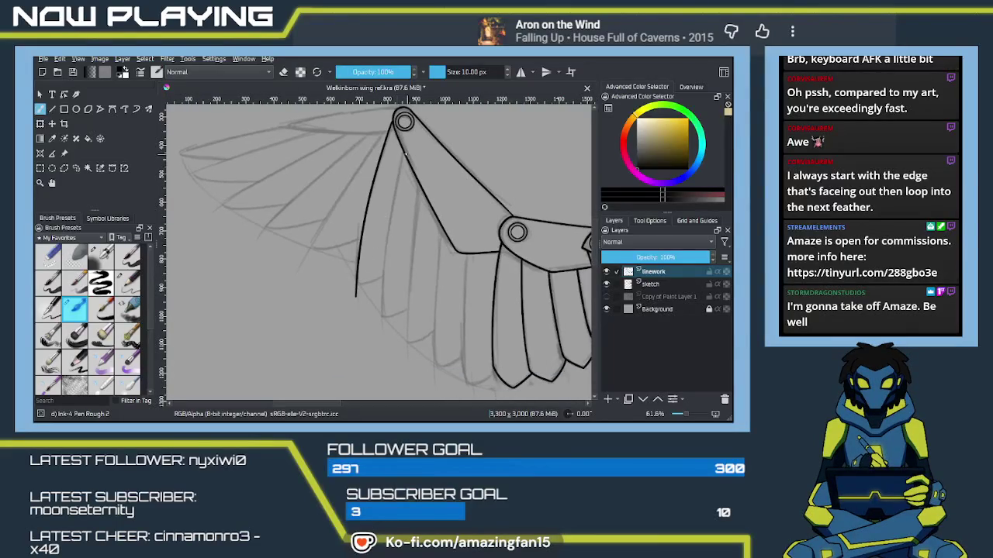
pyautogui.moveTo(403, 153); pyautogui.dragTo(392, 355)
pyautogui.hotkey('ctrl', 'z')
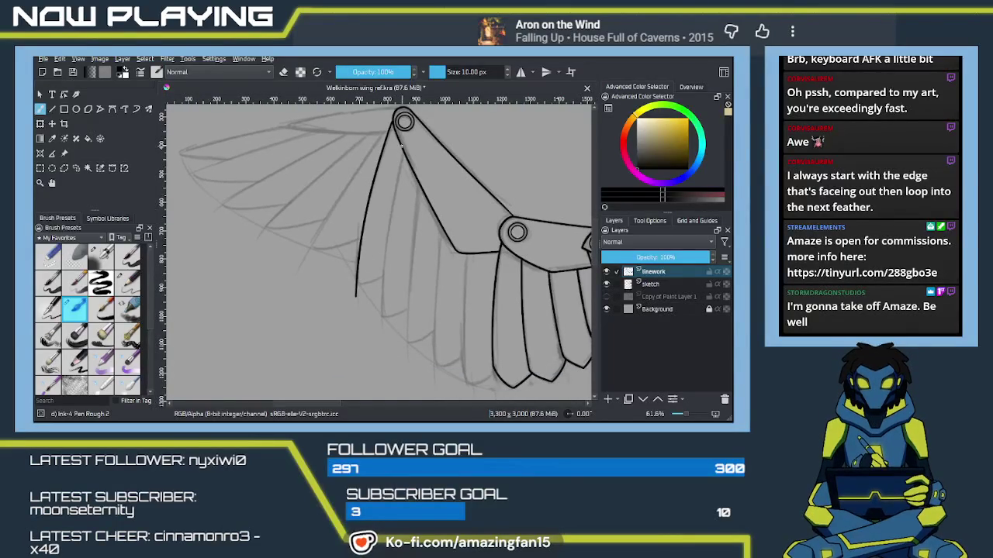
pyautogui.moveTo(402, 152)
pyautogui.mouseDown()
pyautogui.moveTo(382, 301)
pyautogui.moveTo(398, 258)
pyautogui.mouseUp()
# Ink the next long feather line down from the joint, redrawing until it fits the sketch.
pyautogui.moveTo(407, 161); pyautogui.dragTo(405, 349)
pyautogui.hotkey('ctrl', 'z')
pyautogui.moveTo(408, 161); pyautogui.dragTo(404, 349)
pyautogui.hotkey('ctrl', 'z')
pyautogui.moveTo(407, 158); pyautogui.dragTo(402, 358)
pyautogui.hotkey('ctrl', 'z')
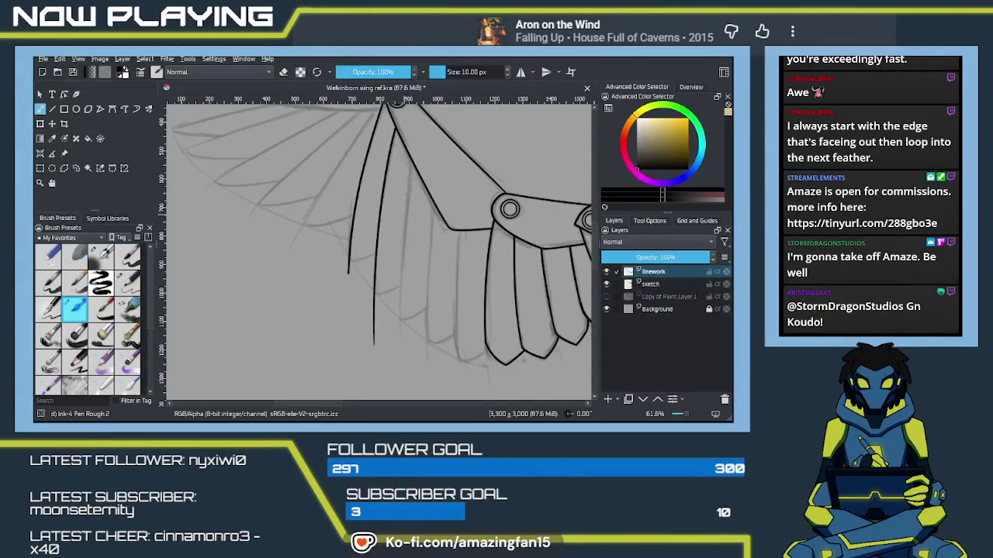
pyautogui.moveTo(409, 159); pyautogui.dragTo(400, 348)
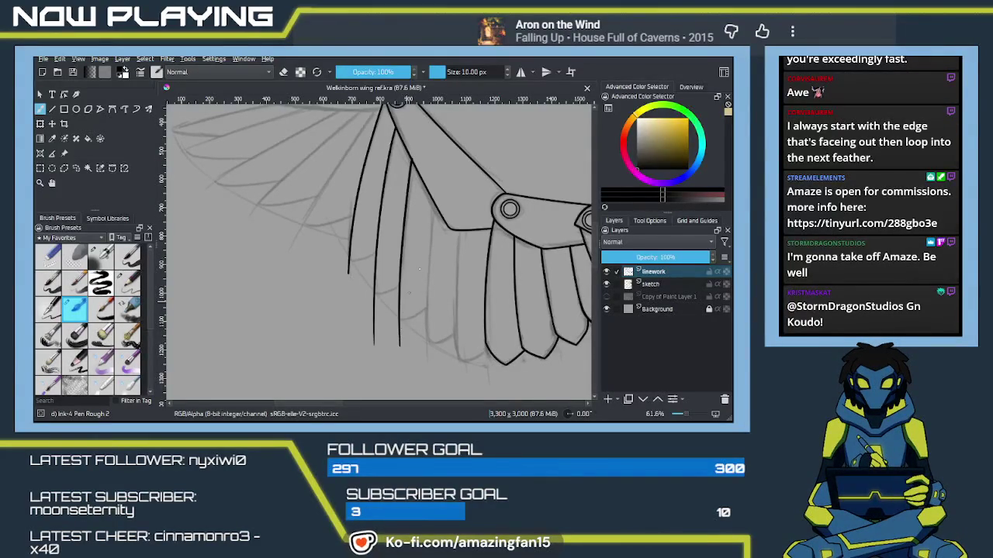
# Ink a shorter feather line further right beneath the upper wing arm.
pyautogui.moveTo(433, 220); pyautogui.dragTo(428, 366)
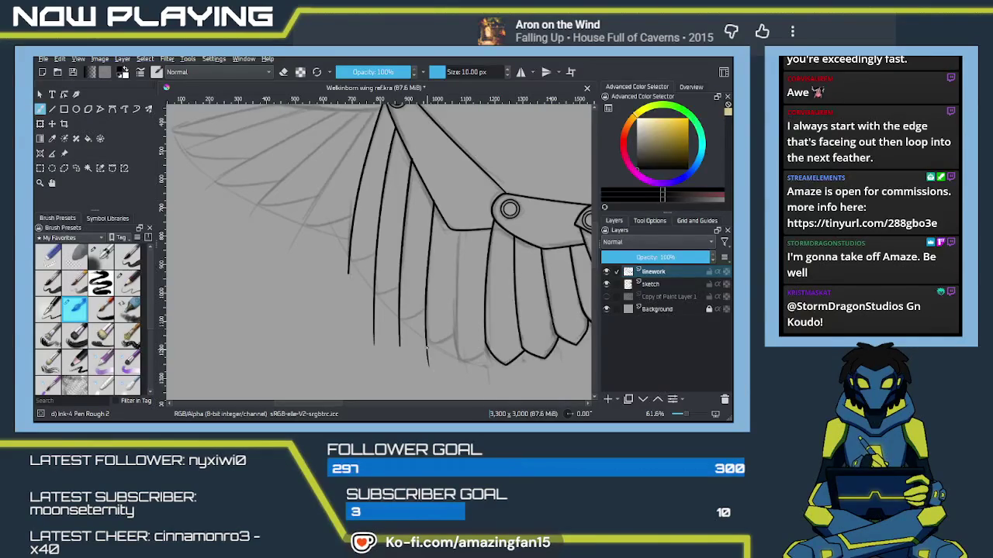
pyautogui.hotkey('ctrl', 'z')
pyautogui.moveTo(433, 199); pyautogui.dragTo(429, 346)
pyautogui.hotkey('ctrl', 'z')
pyautogui.moveTo(432, 203); pyautogui.dragTo(429, 372)
pyautogui.moveTo(460, 307); pyautogui.dragTo(435, 282)
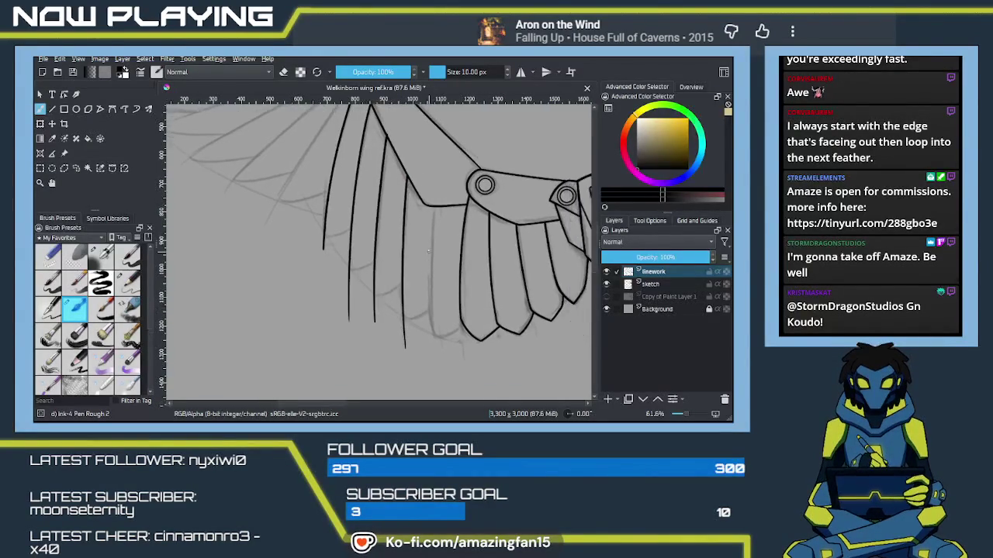
pyautogui.hotkey('ctrl', 'z')
pyautogui.moveTo(433, 207); pyautogui.dragTo(441, 366)
pyautogui.hotkey('ctrl', 'z')
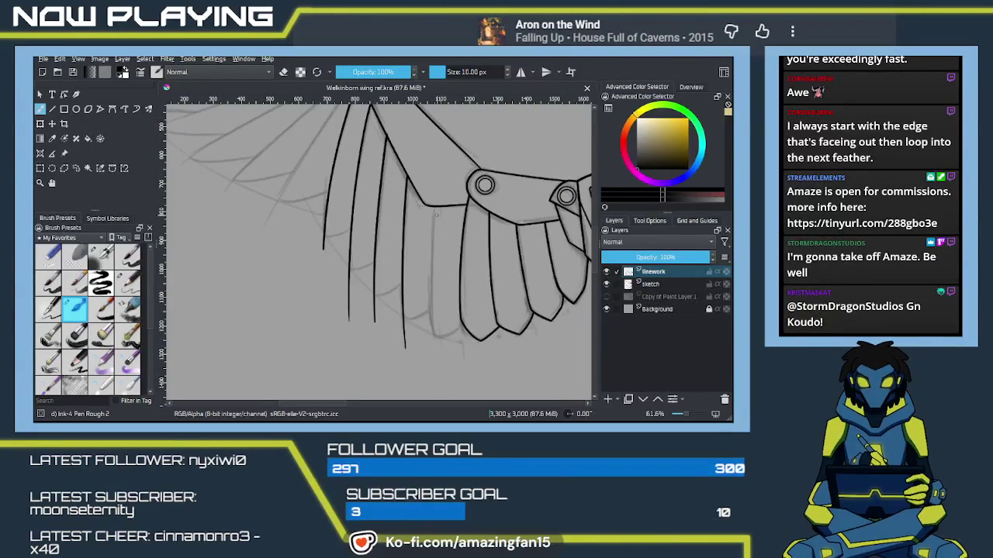
pyautogui.moveTo(432, 207); pyautogui.dragTo(432, 292)
pyautogui.moveTo(439, 357)
pyautogui.mouseDown()
pyautogui.moveTo(408, 272)
pyautogui.moveTo(385, 277)
pyautogui.mouseUp()
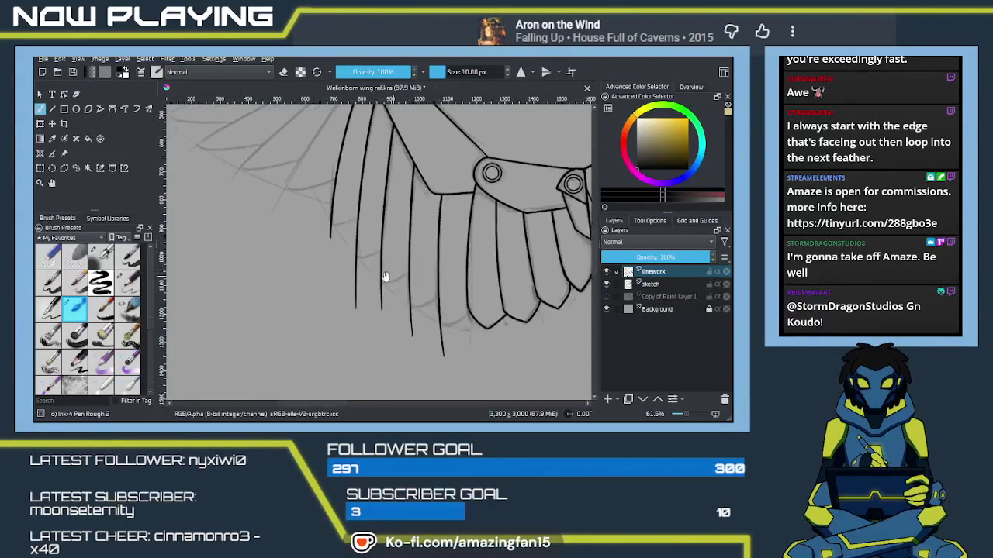
pyautogui.scroll(1, 324, 264)
pyautogui.scroll(2, 333, 275)
pyautogui.scroll(1, 350, 295)
pyautogui.scroll(1, 370, 314)
pyautogui.moveTo(370, 314); pyautogui.dragTo(386, 308)
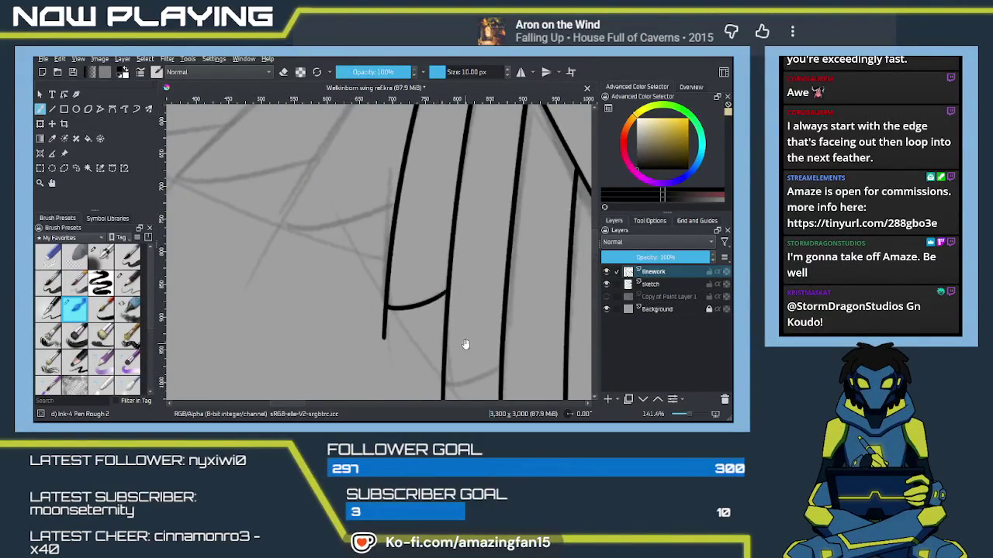
# Ink curved tip strokes linking the lower feather lines to their neighbours.
pyautogui.moveTo(466, 344); pyautogui.dragTo(415, 262)
pyautogui.moveTo(394, 299); pyautogui.dragTo(448, 285)
pyautogui.hotkey('ctrl', 'z')
pyautogui.hotkey('ctrl', 'z')
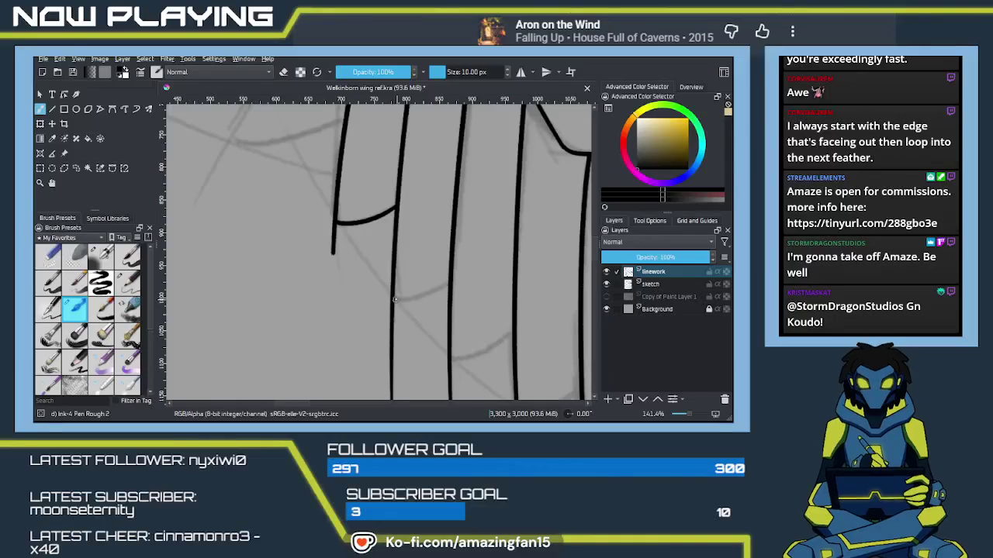
pyautogui.moveTo(466, 345)
pyautogui.mouseDown()
pyautogui.moveTo(382, 303)
pyautogui.moveTo(445, 276)
pyautogui.mouseUp()
pyautogui.hotkey('ctrl', 'z')
pyautogui.moveTo(382, 295)
pyautogui.mouseDown()
pyautogui.moveTo(446, 270)
pyautogui.moveTo(337, 243)
pyautogui.mouseUp()
pyautogui.hotkey('ctrl', 'z')
pyautogui.moveTo(371, 298); pyautogui.dragTo(431, 281)
pyautogui.hotkey('ctrl', 'z')
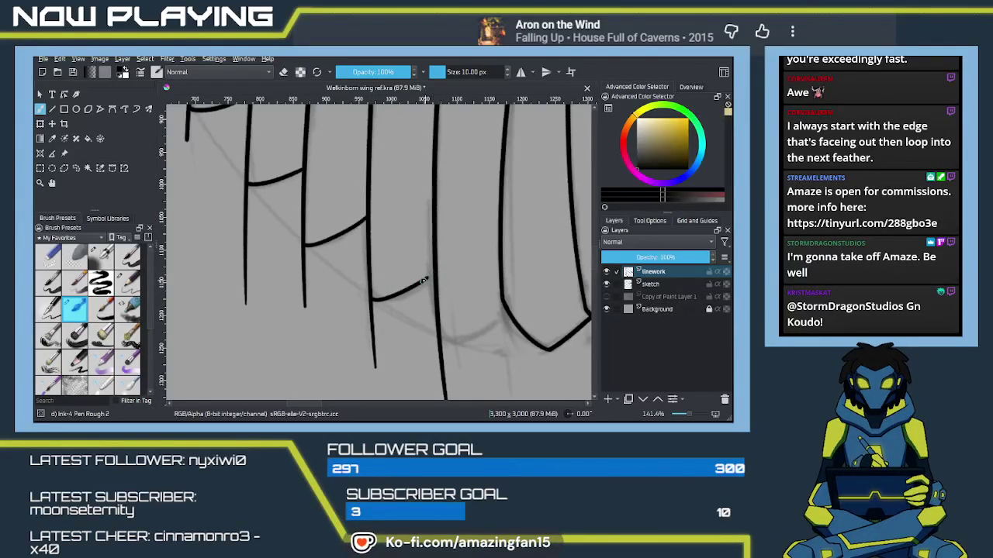
pyautogui.moveTo(477, 332)
pyautogui.mouseDown()
pyautogui.moveTo(399, 289)
pyautogui.moveTo(436, 270)
pyautogui.mouseUp()
pyautogui.hotkey('ctrl', 'z')
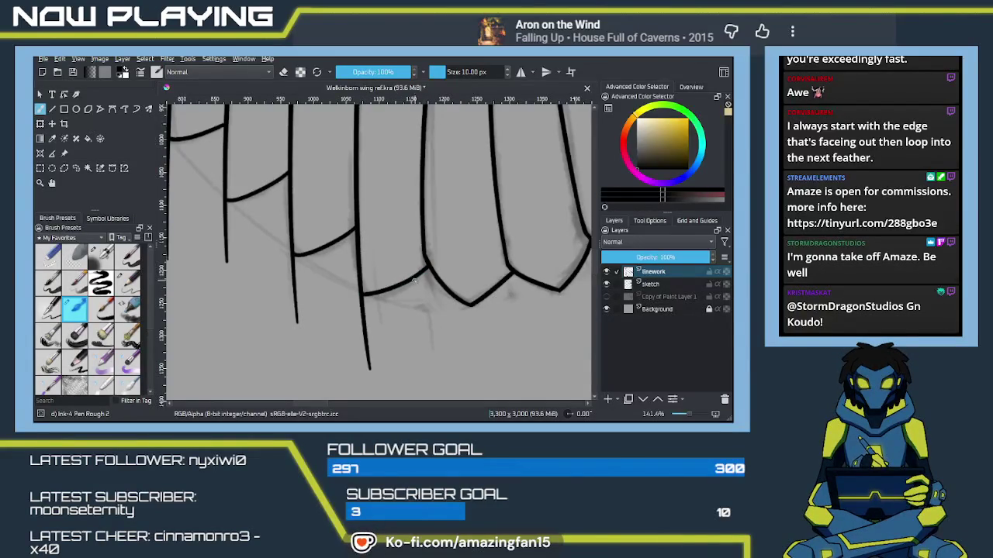
pyautogui.moveTo(413, 281); pyautogui.dragTo(484, 242)
# Erase the feather line ends that overshoot the new curved tips.
pyautogui.press('e')
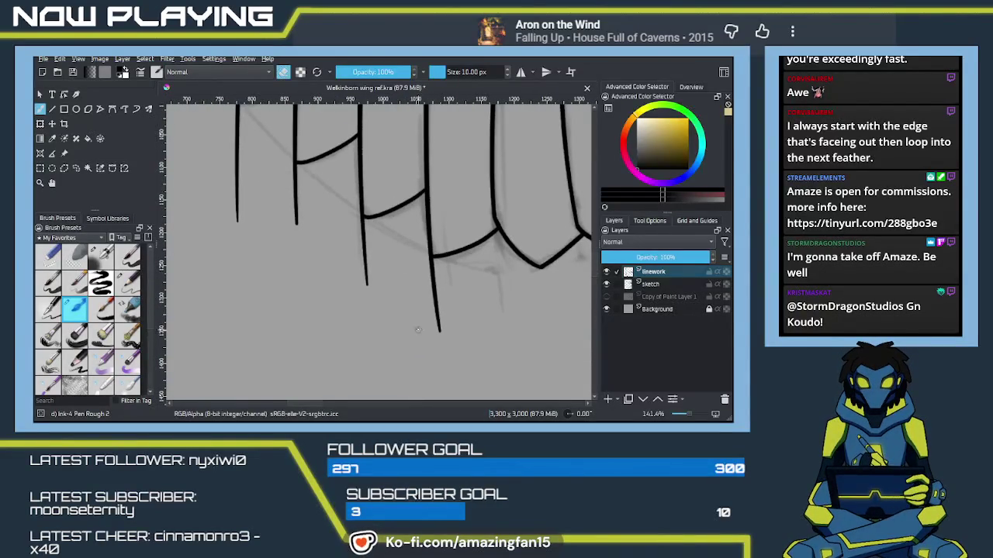
pyautogui.moveTo(438, 326); pyautogui.dragTo(439, 335)
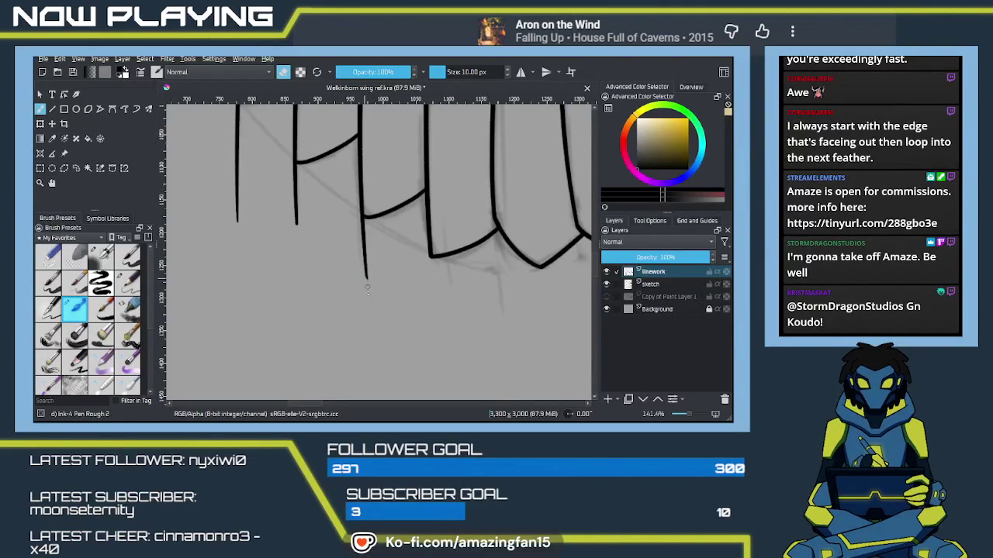
pyautogui.moveTo(363, 256); pyautogui.dragTo(363, 225)
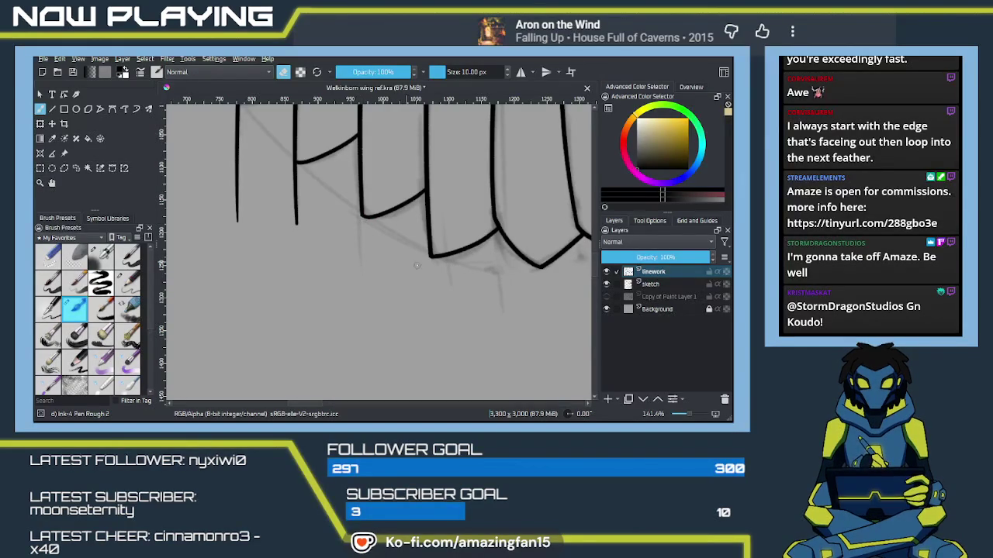
pyautogui.moveTo(436, 264); pyautogui.dragTo(439, 258)
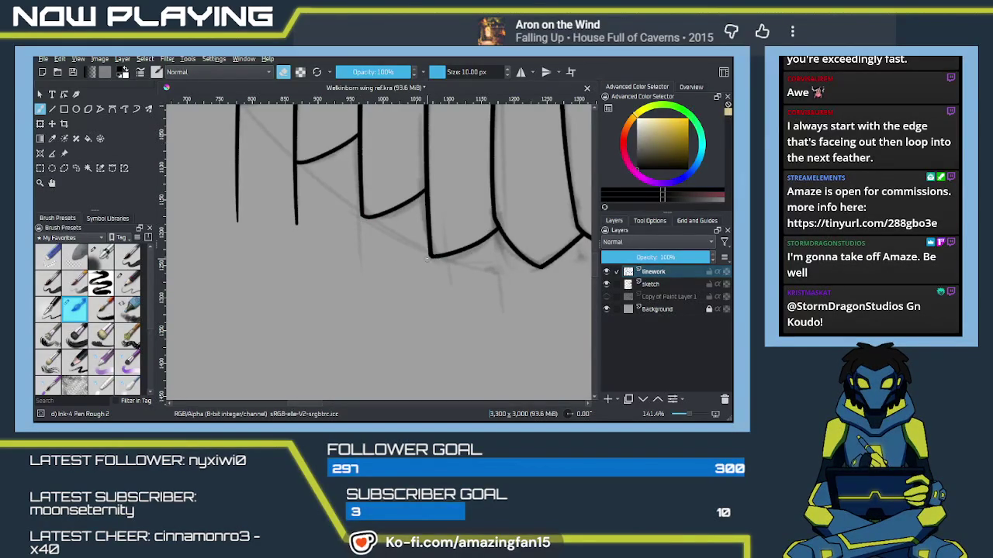
pyautogui.moveTo(317, 225); pyautogui.dragTo(400, 317)
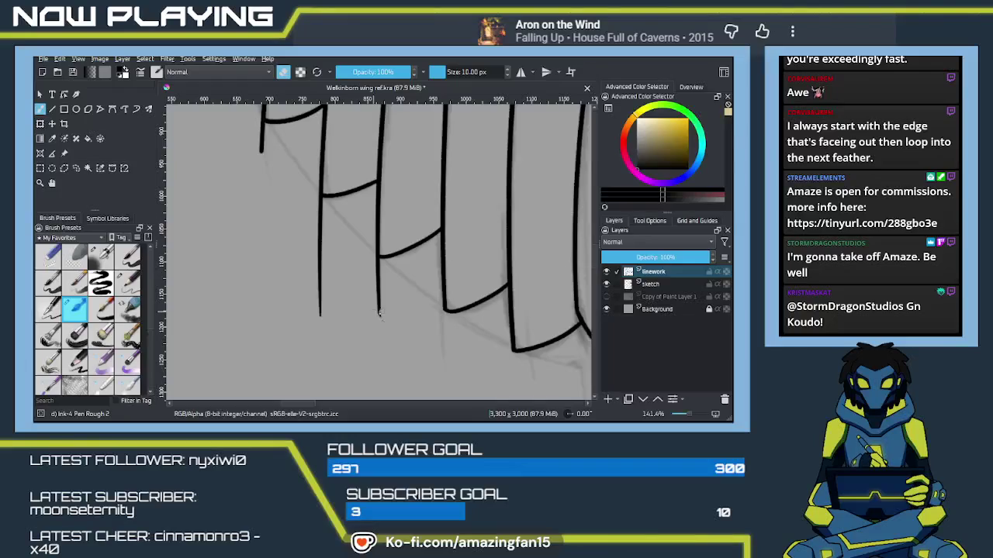
# Erase the leftmost feather line's overshooting bottom back to its curved tip.
pyautogui.hotkey('ctrl', 'z')
pyautogui.moveTo(324, 325); pyautogui.dragTo(319, 285)
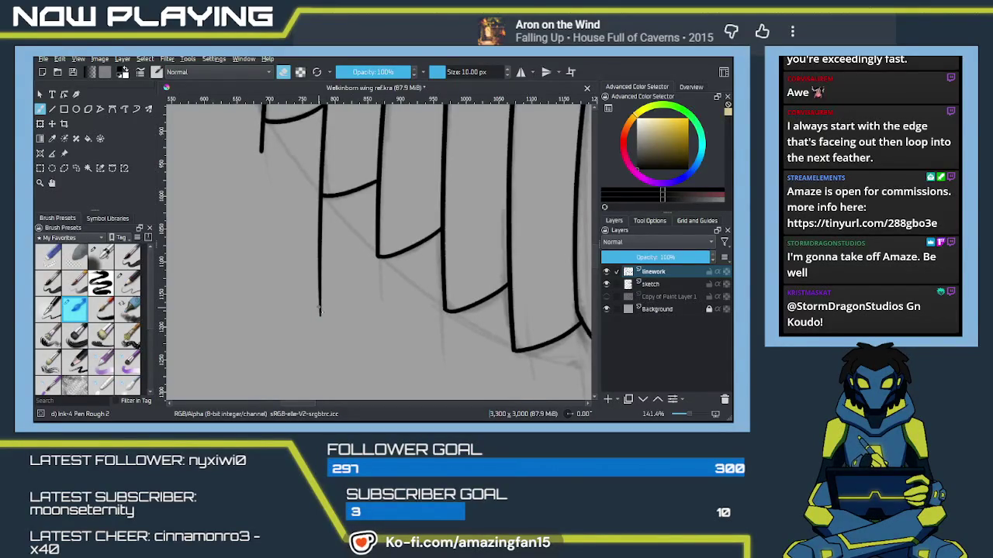
pyautogui.moveTo(319, 327); pyautogui.dragTo(318, 242)
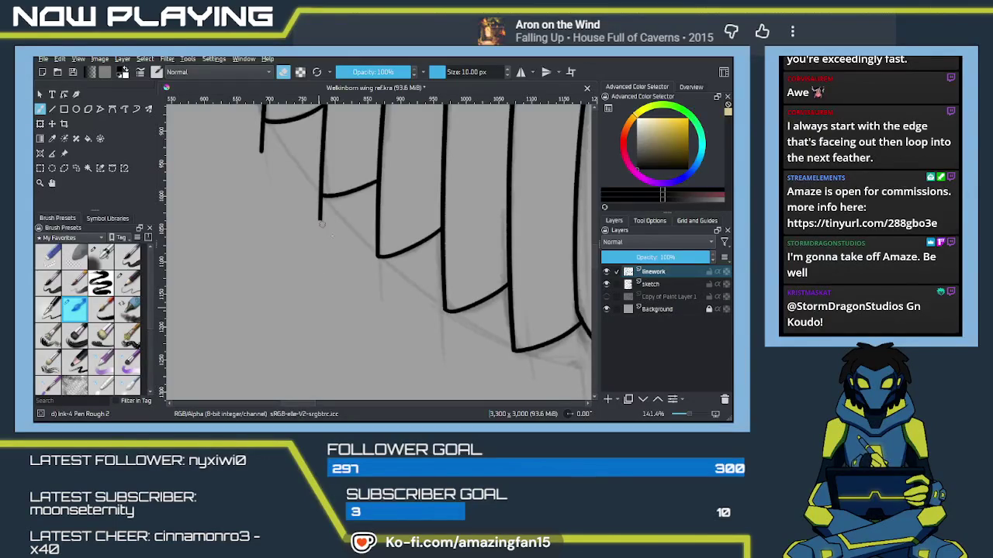
pyautogui.moveTo(328, 227); pyautogui.dragTo(318, 206)
pyautogui.moveTo(318, 199); pyautogui.dragTo(339, 288)
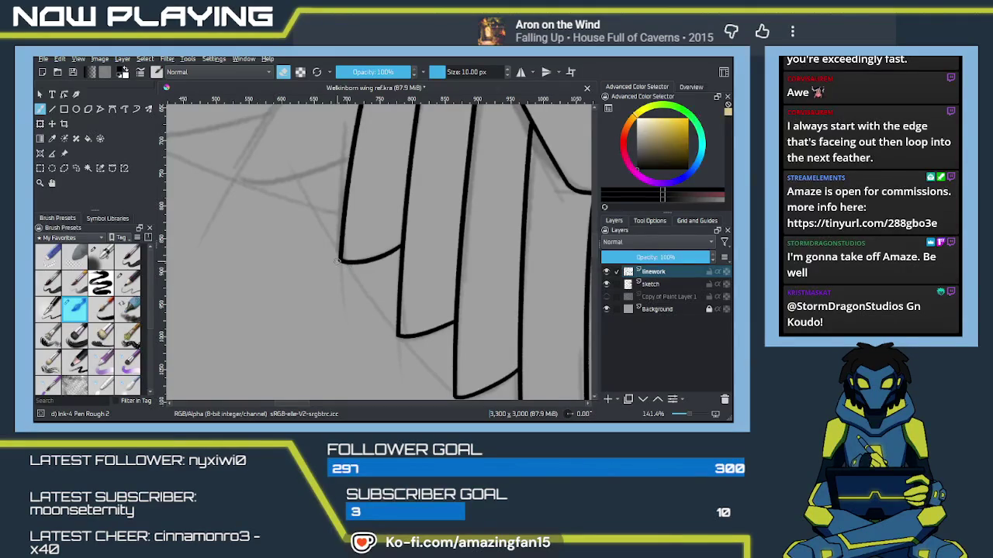
pyautogui.scroll(-1, 383, 273)
# Zoom out over the whole wing, zoom back in on the top joint, and leave eraser mode.
pyautogui.scroll(-3, 383, 273)
pyautogui.scroll(-3, 383, 273)
pyautogui.scroll(-2, 394, 318)
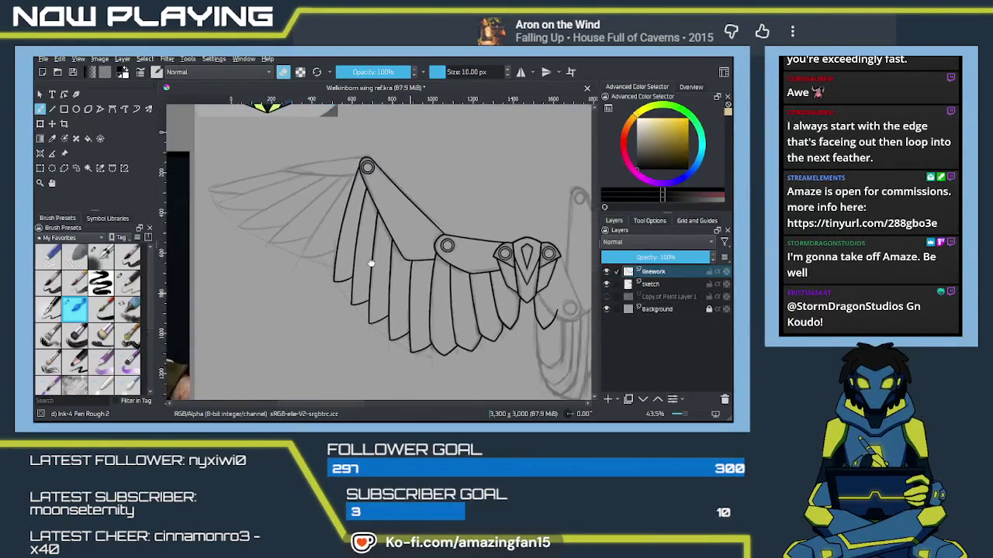
pyautogui.scroll(1, 371, 263)
pyautogui.scroll(1, 381, 295)
pyautogui.scroll(2, 384, 311)
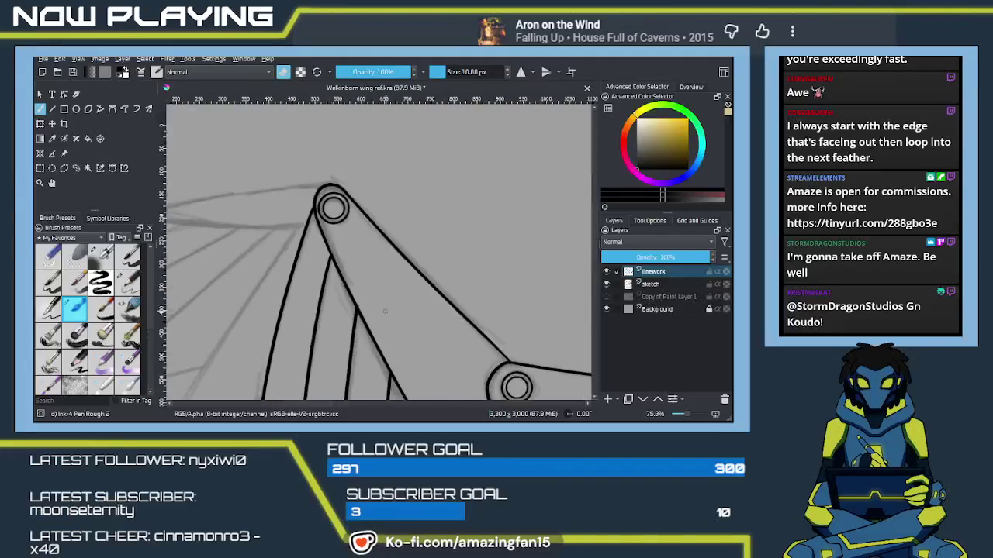
pyautogui.scroll(2, 384, 311)
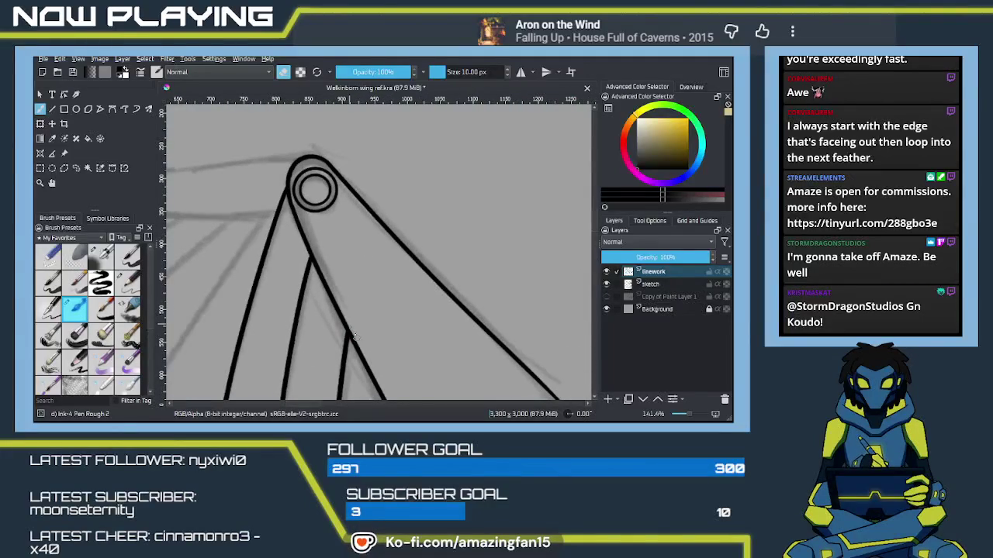
pyautogui.press('e')
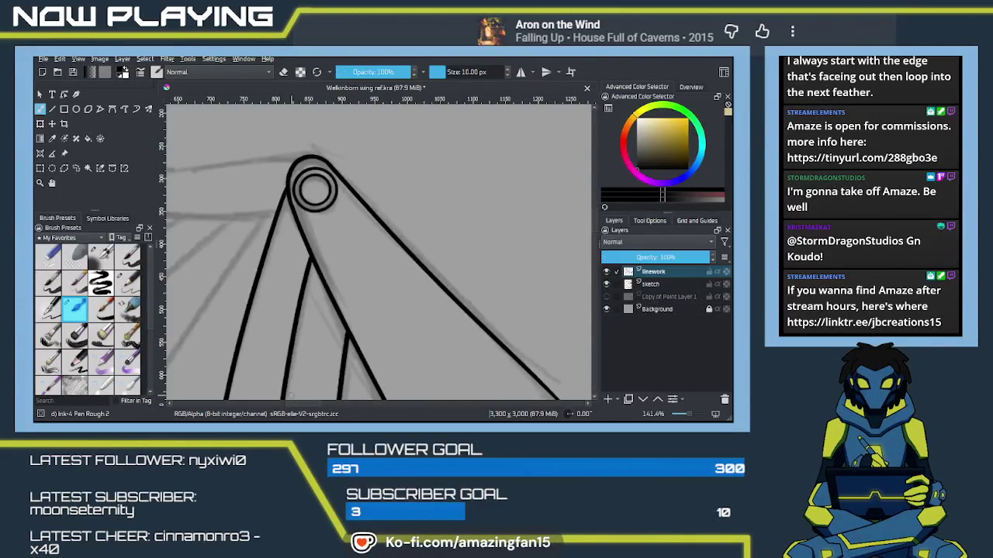
# Ink the long feather's upper edge leftward from the top wing joint.
pyautogui.moveTo(384, 272)
pyautogui.mouseDown()
pyautogui.moveTo(482, 294)
pyautogui.moveTo(412, 277)
pyautogui.moveTo(437, 254)
pyautogui.moveTo(526, 245)
pyautogui.moveTo(317, 273)
pyautogui.mouseUp()
pyautogui.hotkey('ctrl', 'z')
pyautogui.moveTo(525, 245); pyautogui.dragTo(326, 279)
pyautogui.hotkey('ctrl', 'z')
pyautogui.moveTo(528, 245); pyautogui.dragTo(285, 279)
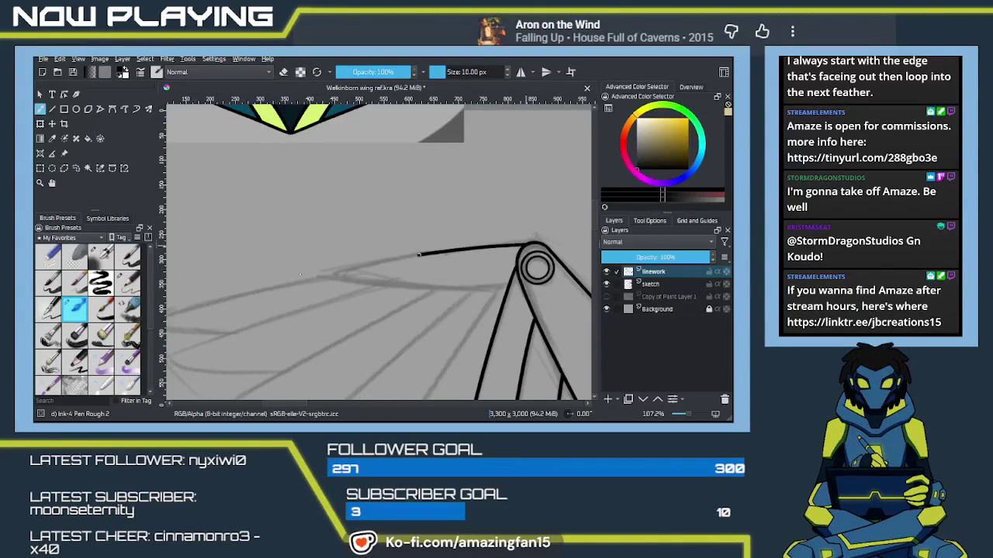
pyautogui.hotkey('ctrl', 'z')
pyautogui.moveTo(527, 245); pyautogui.dragTo(299, 281)
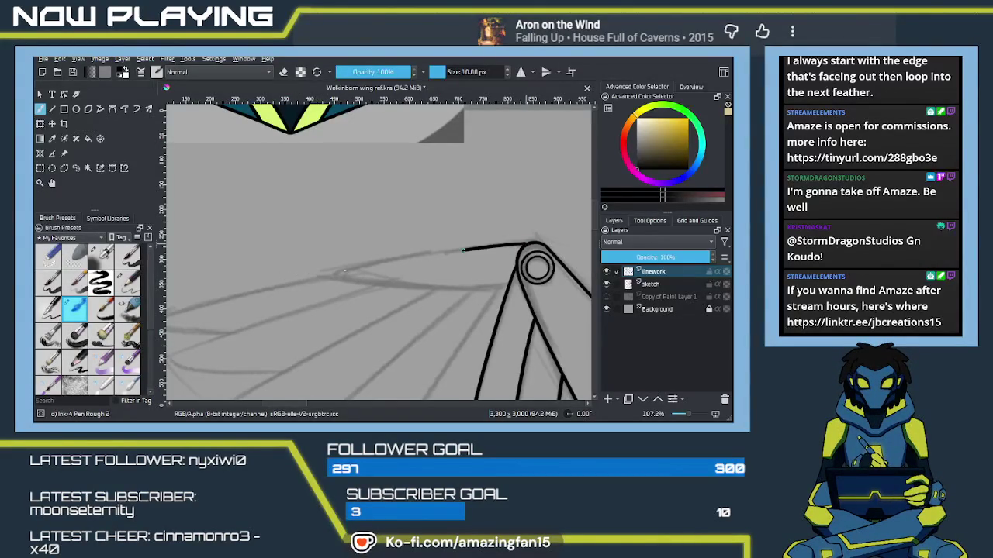
pyautogui.moveTo(399, 277)
pyautogui.mouseDown()
pyautogui.moveTo(354, 270)
pyautogui.moveTo(394, 273)
pyautogui.mouseUp()
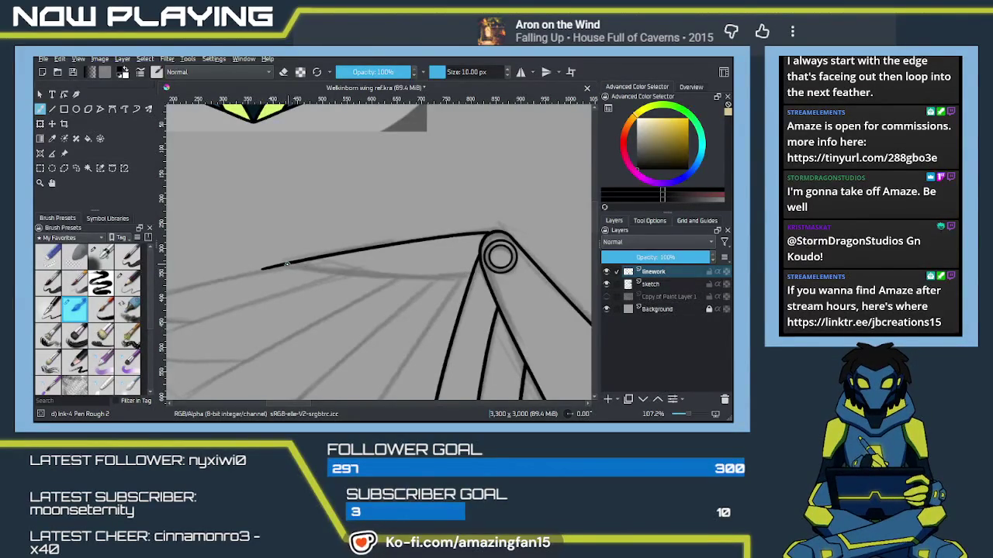
# Ink the long feather's lower edge, meeting the upper edge at a pointed tip.
pyautogui.moveTo(300, 265); pyautogui.dragTo(445, 279)
pyautogui.hotkey('ctrl', 'z')
pyautogui.moveTo(283, 264); pyautogui.dragTo(407, 274)
pyautogui.moveTo(475, 271); pyautogui.dragTo(483, 271)
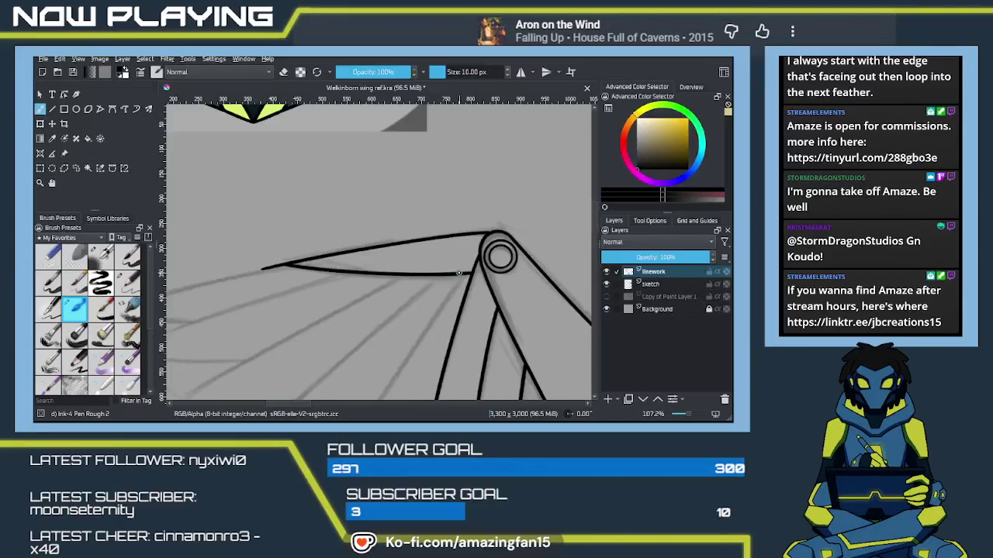
pyautogui.moveTo(459, 273); pyautogui.dragTo(378, 267)
pyautogui.hotkey('ctrl', 'z')
pyautogui.moveTo(268, 270); pyautogui.dragTo(445, 282)
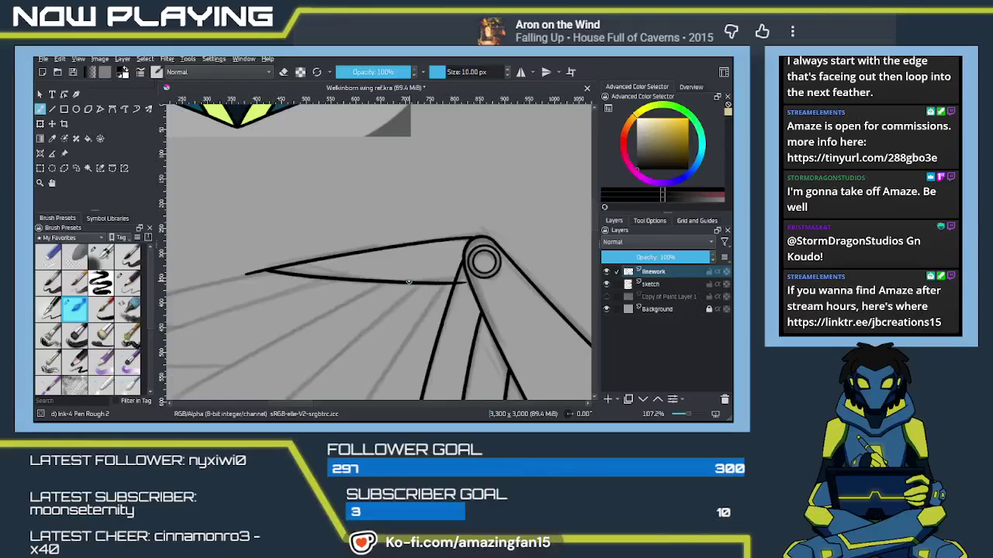
pyautogui.hotkey('ctrl', 'z')
pyautogui.press('e')
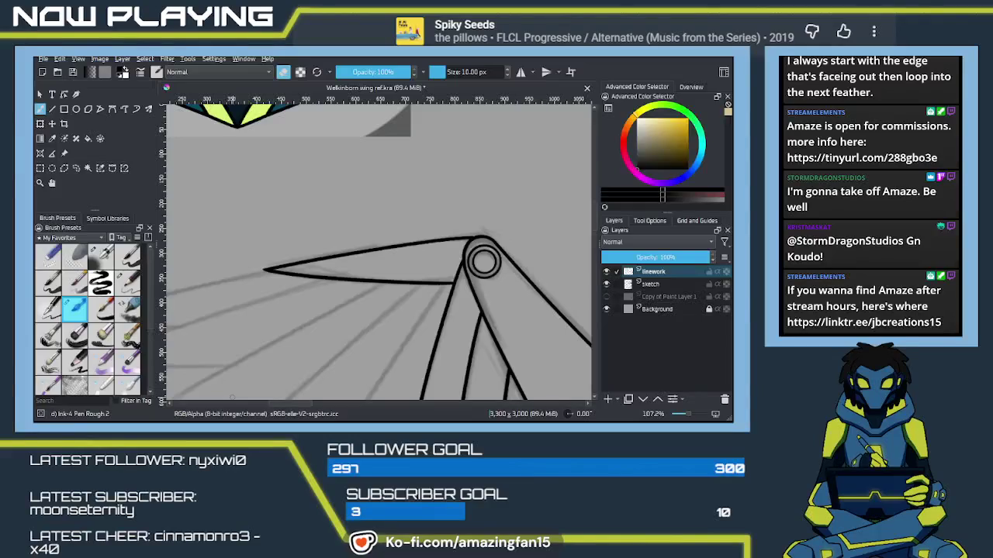
# Bring the long feather's pointed tip into view for cleanup.
pyautogui.moveTo(252, 285)
pyautogui.mouseDown()
pyautogui.moveTo(334, 178)
pyautogui.moveTo(366, 232)
pyautogui.moveTo(398, 199)
pyautogui.mouseUp()
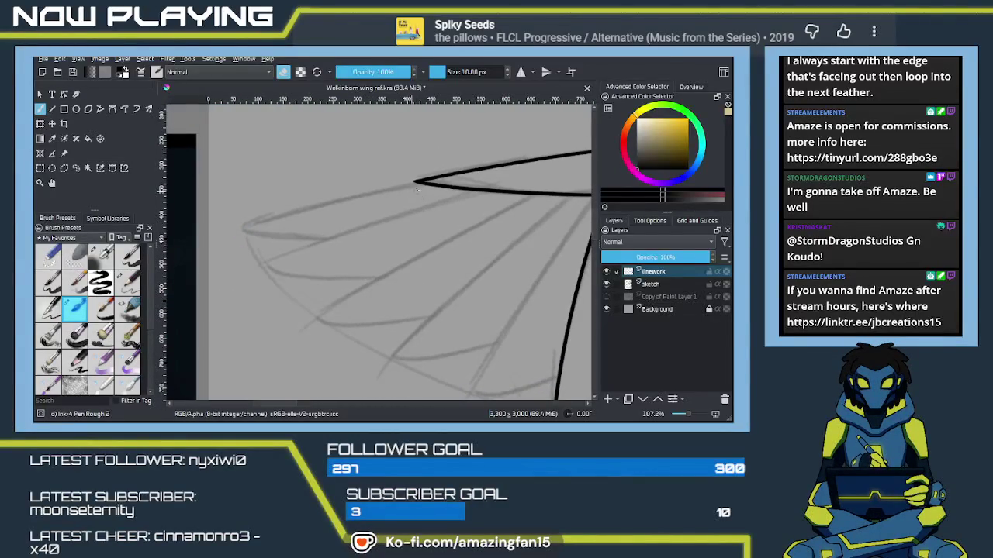
# Ink the first two feather lines fanning down-left from the pointed feather's tip, redoing poor strokes.
pyautogui.press('e')
pyautogui.moveTo(419, 182); pyautogui.dragTo(208, 234)
pyautogui.hotkey('ctrl', 'z')
pyautogui.moveTo(419, 182); pyautogui.dragTo(223, 232)
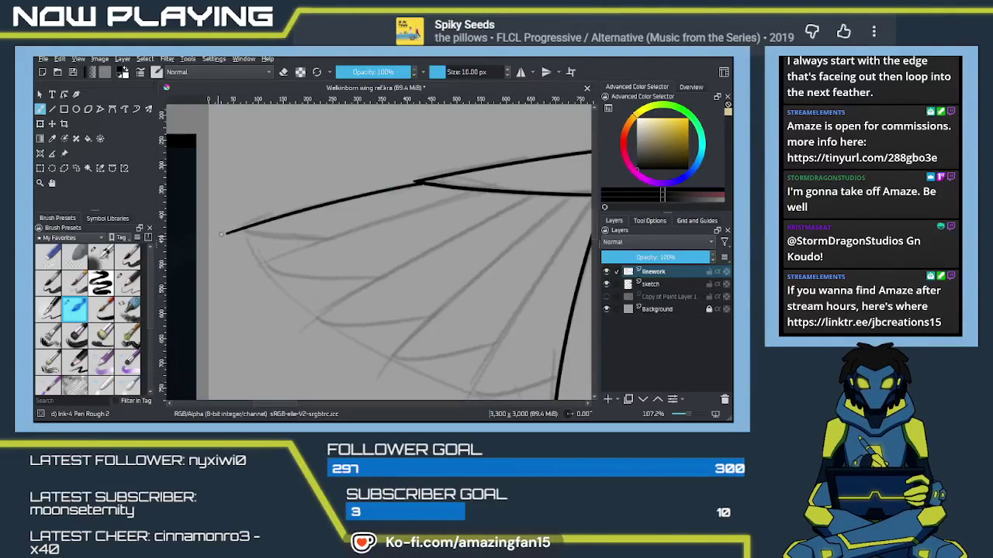
pyautogui.moveTo(477, 191); pyautogui.dragTo(234, 261)
pyautogui.hotkey('ctrl', 'z')
pyautogui.moveTo(485, 190); pyautogui.dragTo(238, 270)
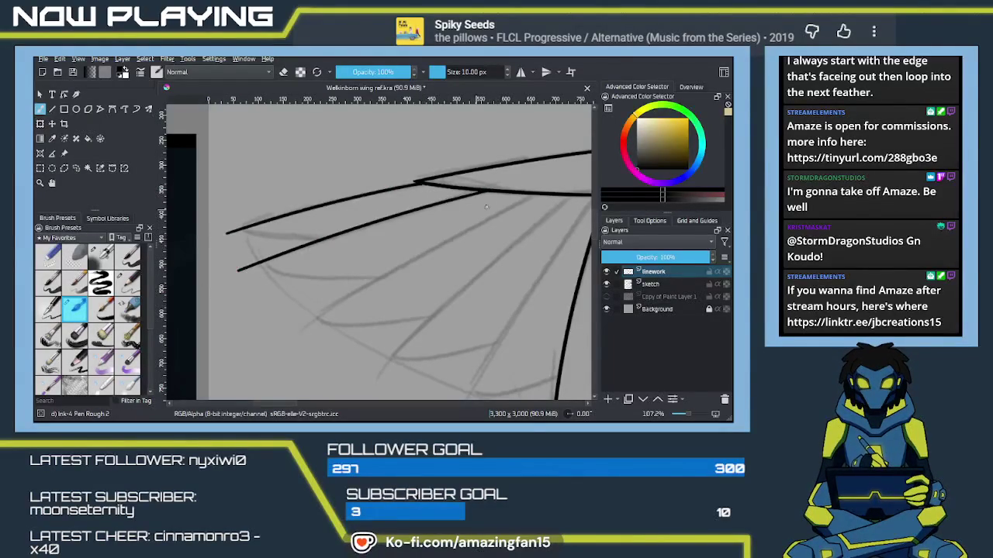
# Ink a long feather line toward the lower left, undoing and redrawing until it is clean.
pyautogui.moveTo(540, 194); pyautogui.dragTo(303, 323)
pyautogui.hotkey('ctrl', 'z')
pyautogui.moveTo(523, 200)
pyautogui.mouseDown()
pyautogui.moveTo(494, 164)
pyautogui.moveTo(284, 292)
pyautogui.mouseUp()
pyautogui.hotkey('ctrl', 'z')
pyautogui.moveTo(504, 158); pyautogui.dragTo(231, 307)
pyautogui.hotkey('ctrl', 'z')
pyautogui.moveTo(504, 158); pyautogui.dragTo(254, 311)
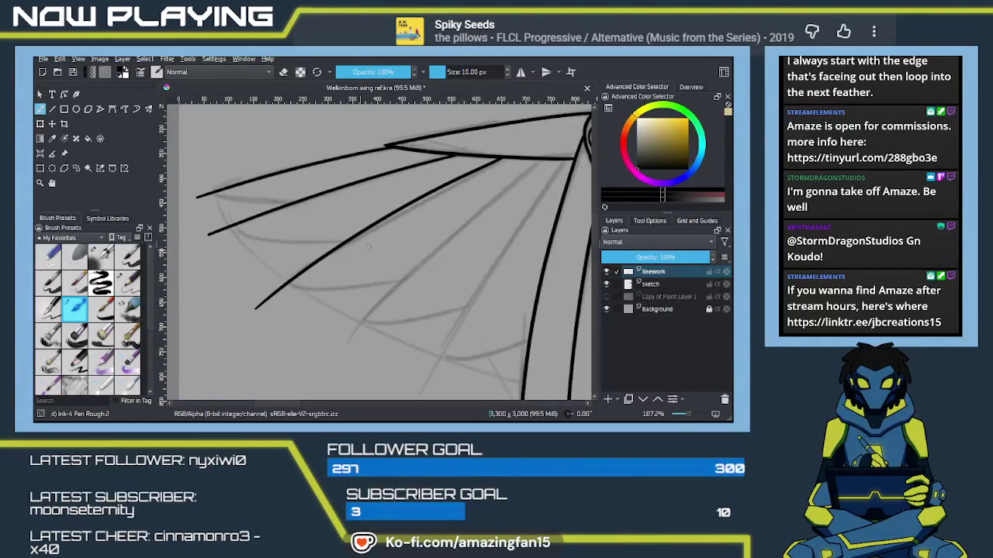
pyautogui.hotkey('ctrl', 'z')
pyautogui.moveTo(508, 158); pyautogui.dragTo(235, 312)
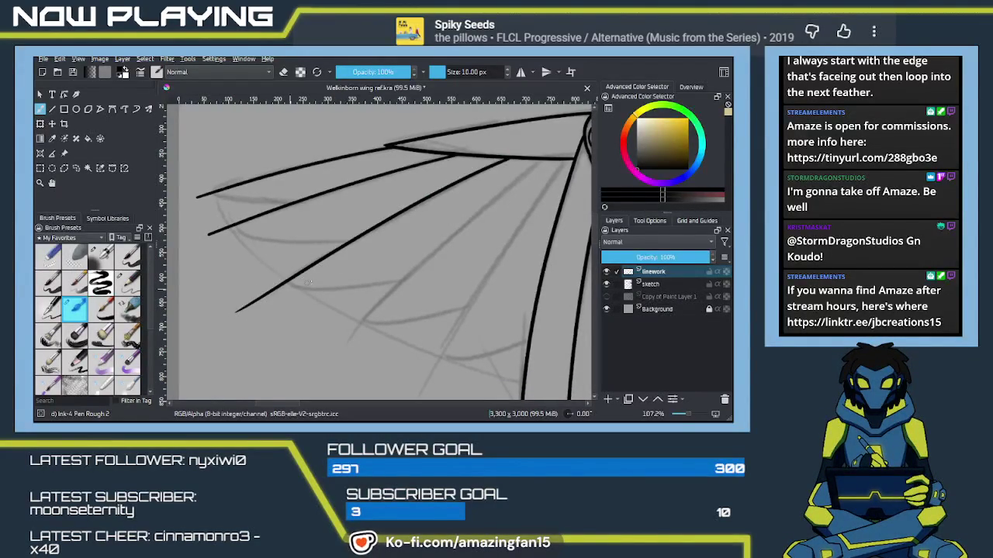
# Ink one more feather line from the wing's top edge down-left, retrying until it is clean.
pyautogui.moveTo(523, 193)
pyautogui.mouseDown()
pyautogui.moveTo(501, 134)
pyautogui.moveTo(333, 296)
pyautogui.mouseUp()
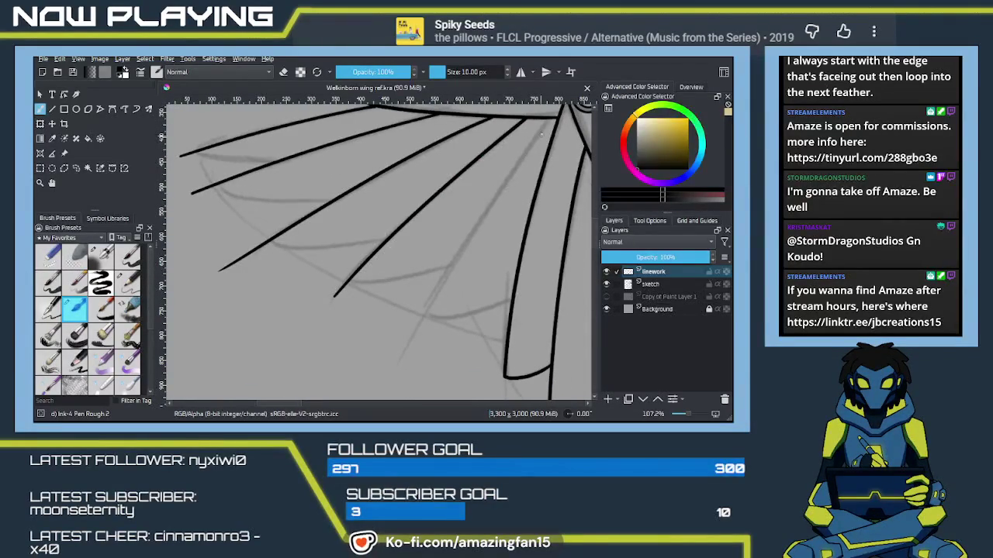
pyautogui.moveTo(548, 120); pyautogui.dragTo(386, 356)
pyautogui.hotkey('ctrl', 'z')
pyautogui.moveTo(548, 119); pyautogui.dragTo(397, 348)
pyautogui.hotkey('ctrl', 'z')
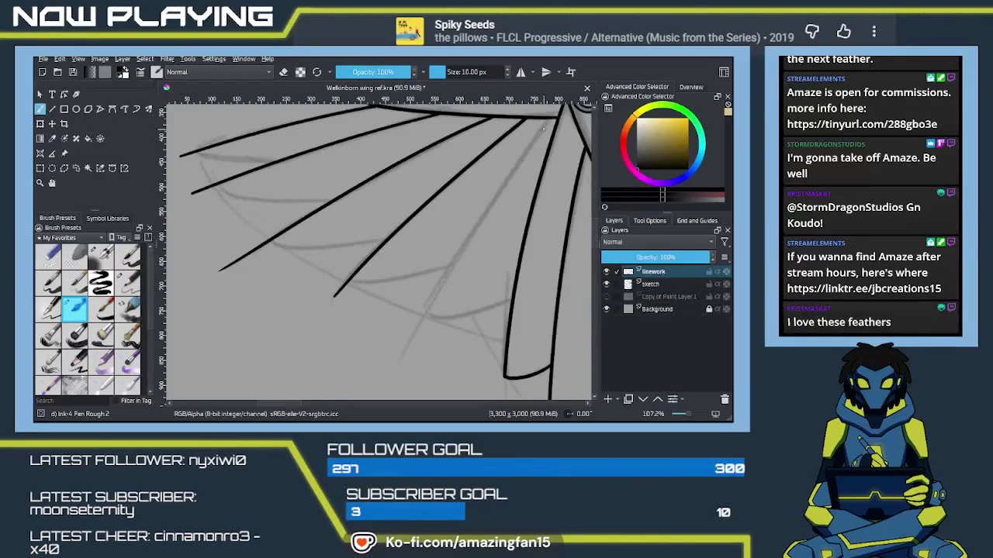
pyautogui.moveTo(550, 118); pyautogui.dragTo(397, 350)
pyautogui.hotkey('ctrl', 'z')
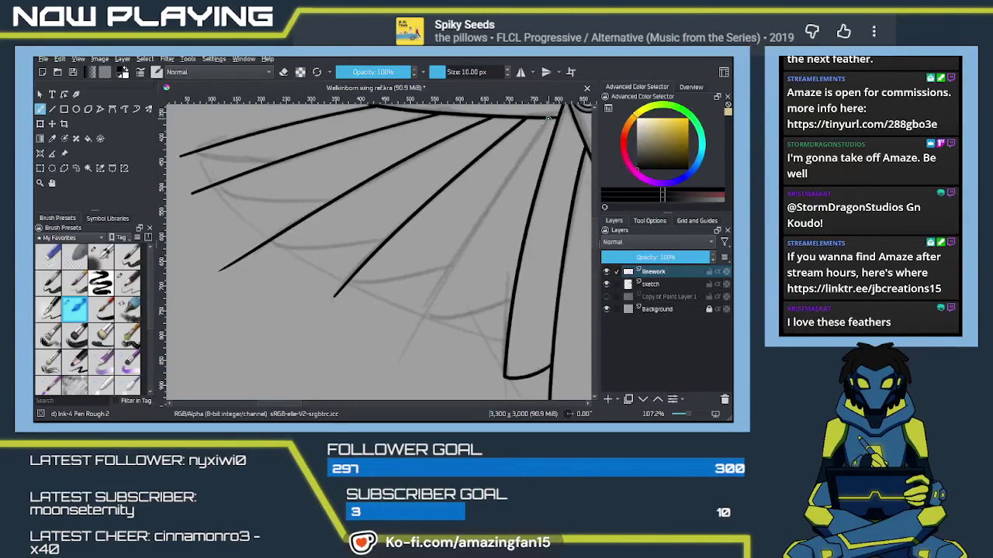
pyautogui.moveTo(547, 118); pyautogui.dragTo(400, 360)
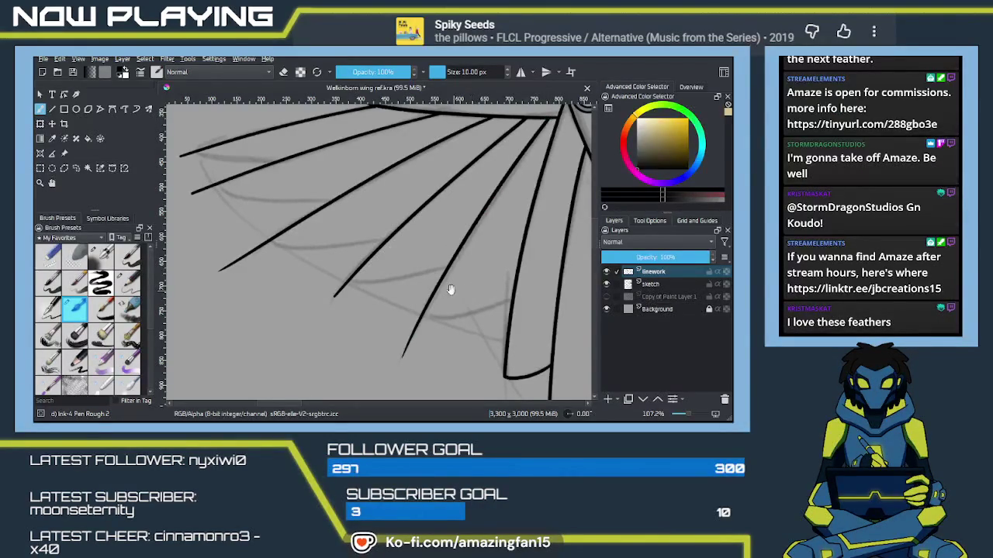
# Zoom in on the feather ends and ink the first feather tip's curved closing edge.
pyautogui.scroll(3, 443, 306)
pyautogui.hscroll(-3, 428, 284)
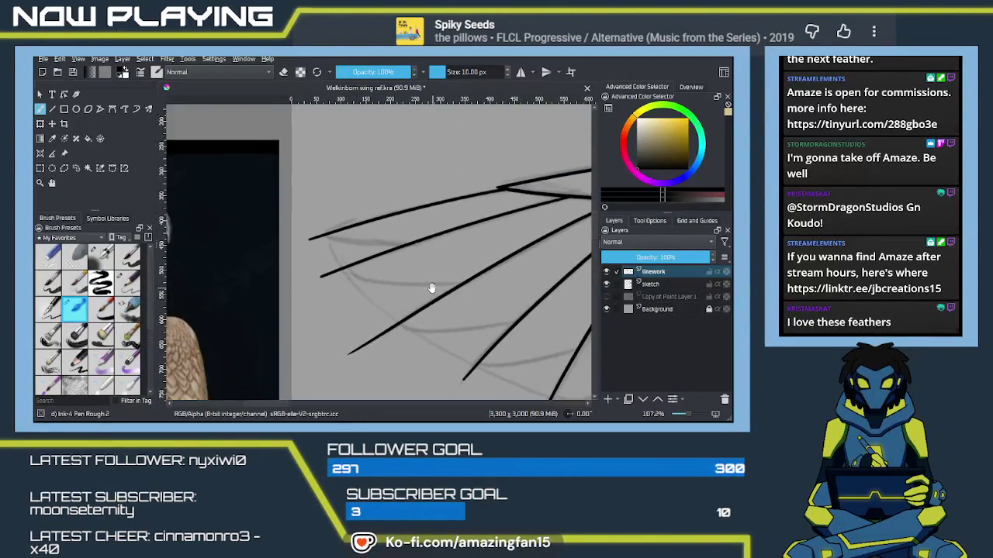
pyautogui.scroll(1, 396, 247)
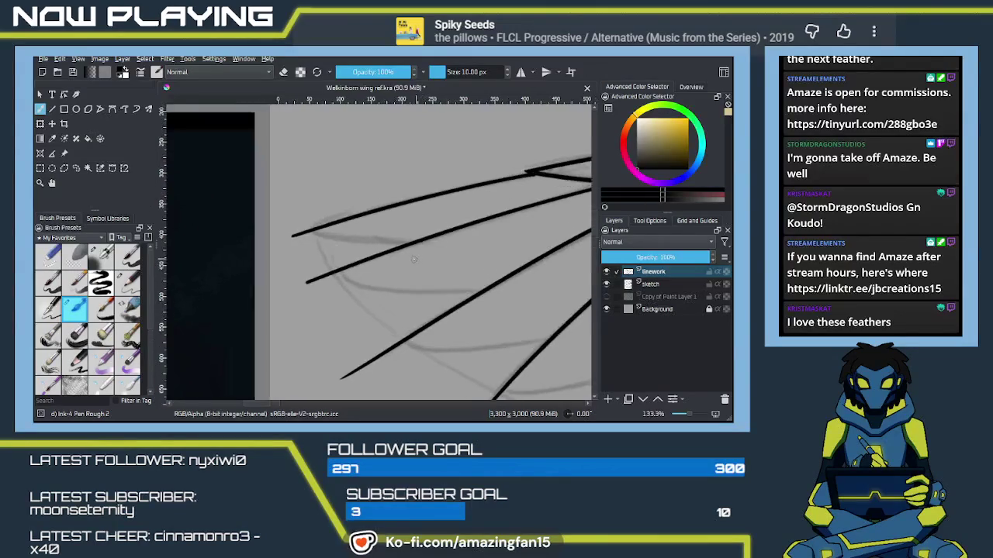
pyautogui.scroll(1, 376, 257)
pyautogui.press('e')
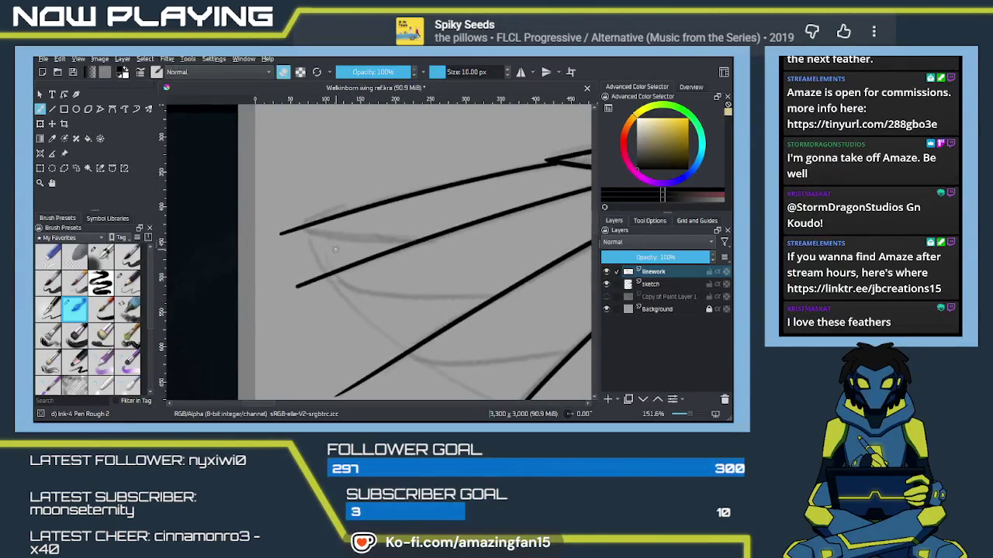
pyautogui.press('e')
pyautogui.moveTo(303, 226); pyautogui.dragTo(404, 247)
pyautogui.hotkey('ctrl', 'z')
pyautogui.moveTo(305, 227); pyautogui.dragTo(383, 242)
# Redraw the first feather tip as a smooth curve following the sketch.
pyautogui.hotkey('ctrl', 'z')
pyautogui.moveTo(305, 226); pyautogui.dragTo(397, 245)
pyautogui.hotkey('ctrl', 'z')
pyautogui.hotkey('ctrl', 'z')
pyautogui.moveTo(305, 226); pyautogui.dragTo(425, 241)
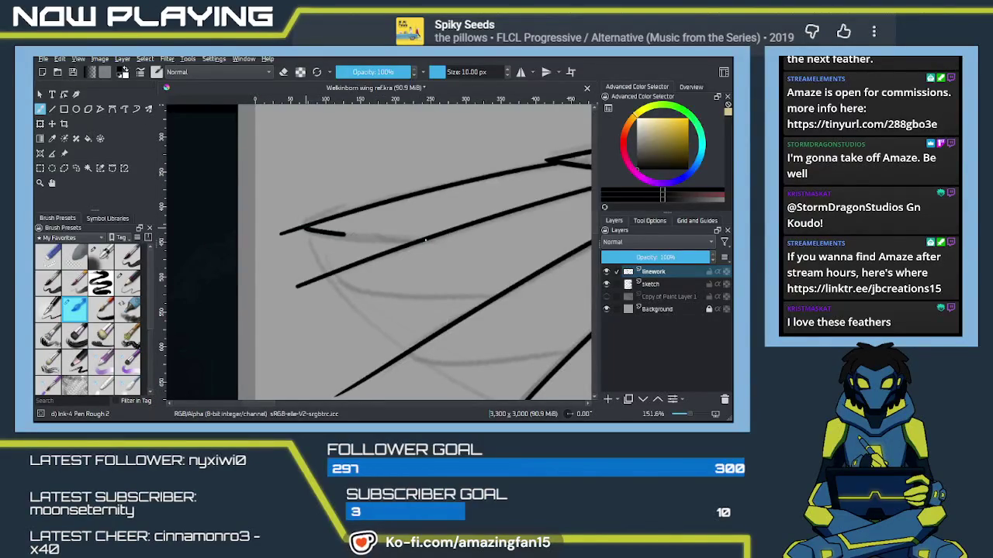
pyautogui.hotkey('ctrl', 'z')
pyautogui.moveTo(319, 232)
pyautogui.mouseDown()
pyautogui.moveTo(422, 240)
pyautogui.moveTo(390, 211)
pyautogui.moveTo(493, 245)
pyautogui.mouseUp()
pyautogui.hotkey('ctrl', 'z')
# Ink the next feather's curved tip edge, retrying until it fits the sketch.
pyautogui.moveTo(335, 221); pyautogui.dragTo(482, 243)
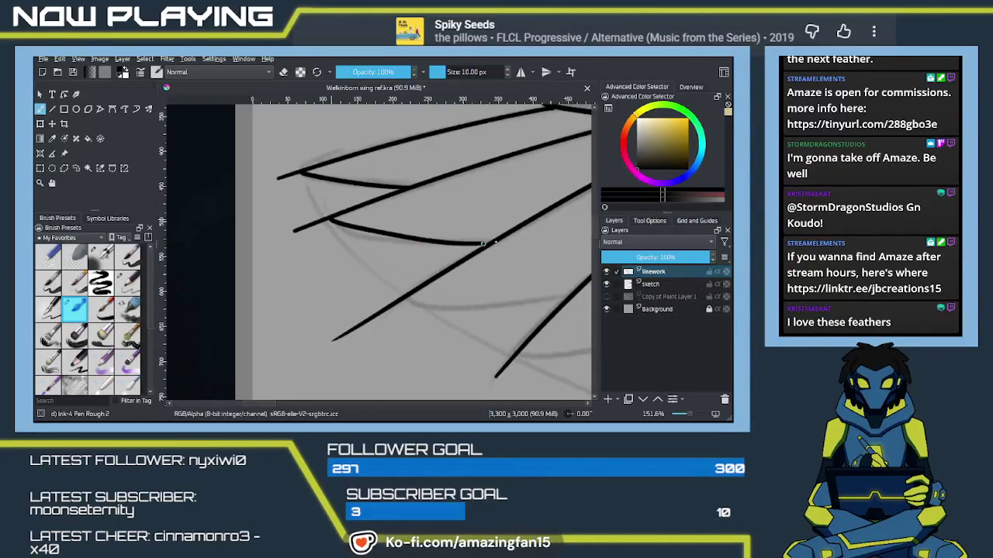
pyautogui.hotkey('ctrl', 'z')
pyautogui.moveTo(330, 221); pyautogui.dragTo(488, 245)
pyautogui.hotkey('ctrl', 'z')
pyautogui.moveTo(327, 220); pyautogui.dragTo(466, 242)
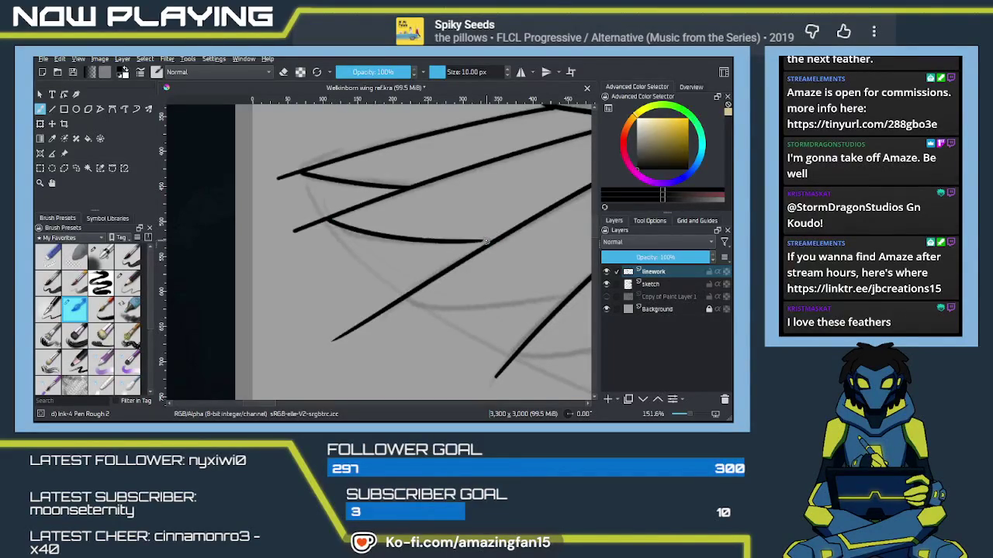
pyautogui.hotkey('ctrl', 'z')
pyautogui.moveTo(328, 220)
pyautogui.mouseDown()
pyautogui.moveTo(489, 243)
pyautogui.moveTo(392, 194)
pyautogui.mouseUp()
# Trace two more feather tips along the grey sketch curves.
pyautogui.moveTo(312, 250); pyautogui.dragTo(481, 243)
pyautogui.hotkey('ctrl', 'z')
pyautogui.moveTo(309, 250)
pyautogui.mouseDown()
pyautogui.moveTo(488, 246)
pyautogui.moveTo(378, 256)
pyautogui.mouseUp()
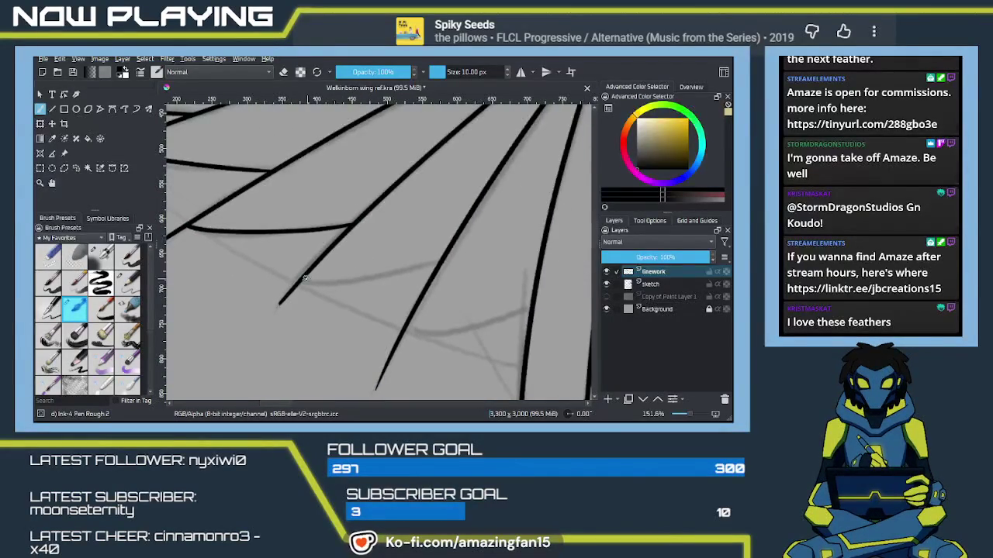
pyautogui.moveTo(300, 282); pyautogui.dragTo(435, 262)
pyautogui.hotkey('ctrl', 'z')
pyautogui.moveTo(298, 284); pyautogui.dragTo(439, 263)
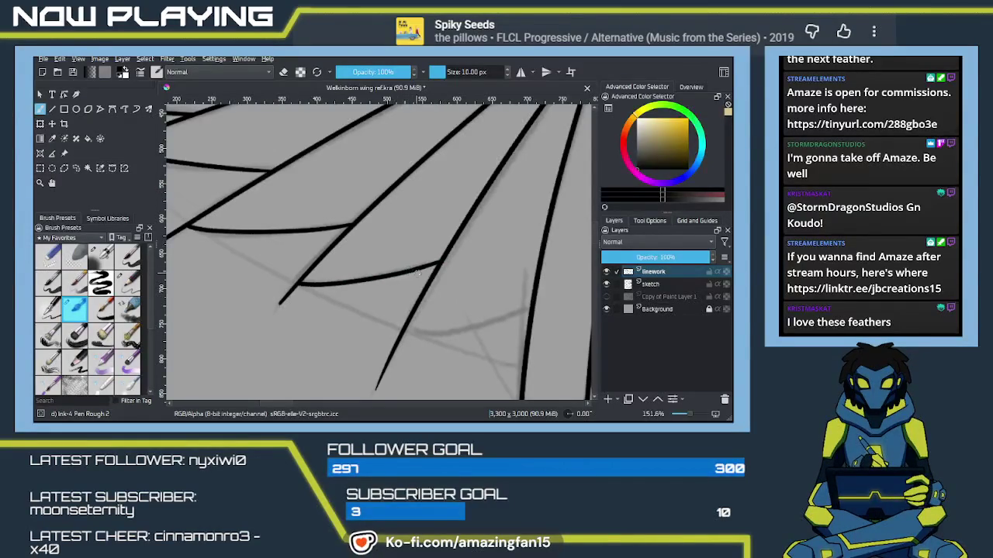
# Ink the next feather tip and erase its overshooting tail.
pyautogui.moveTo(447, 293); pyautogui.dragTo(369, 249)
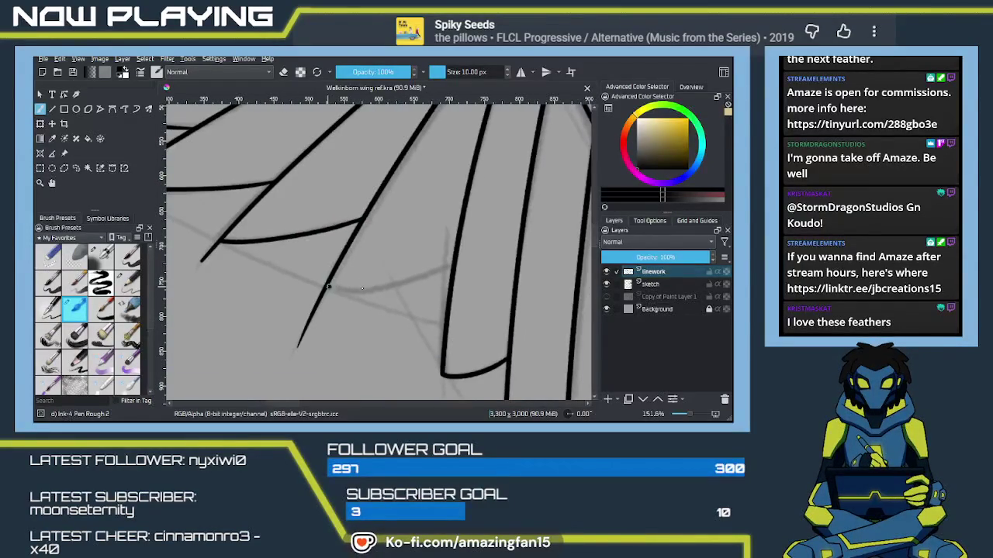
pyautogui.moveTo(328, 286); pyautogui.dragTo(456, 263)
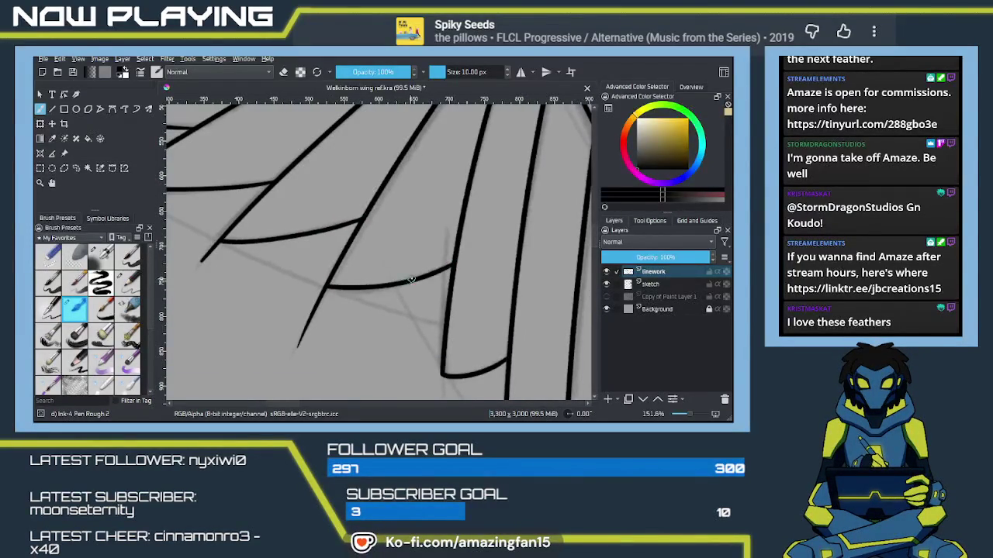
pyautogui.moveTo(346, 301)
pyautogui.mouseDown()
pyautogui.moveTo(413, 274)
pyautogui.moveTo(367, 323)
pyautogui.mouseUp()
pyautogui.press('e')
pyautogui.moveTo(379, 287); pyautogui.dragTo(372, 308)
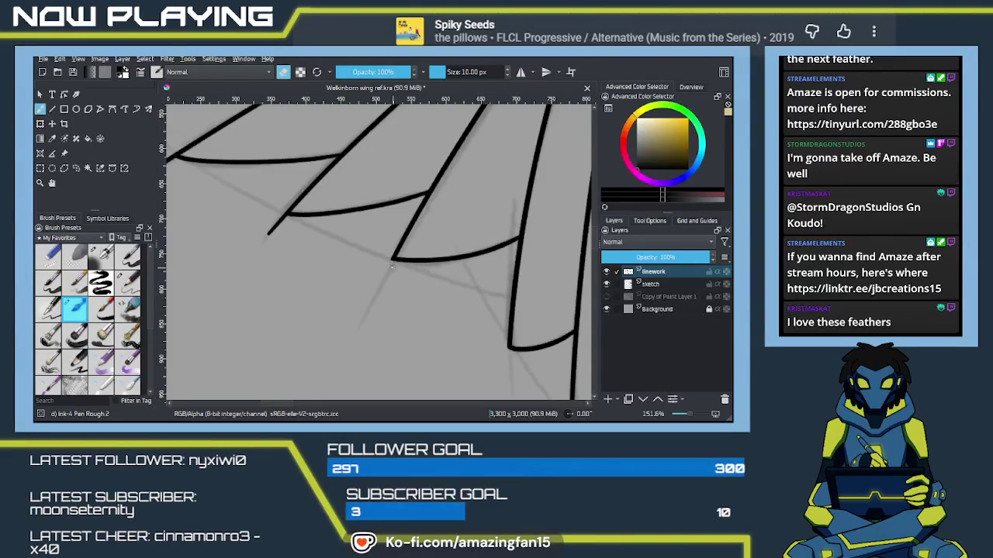
# Pan to the upper left feather tips and erase the upper stroke's thin tail.
pyautogui.moveTo(391, 268); pyautogui.dragTo(421, 269)
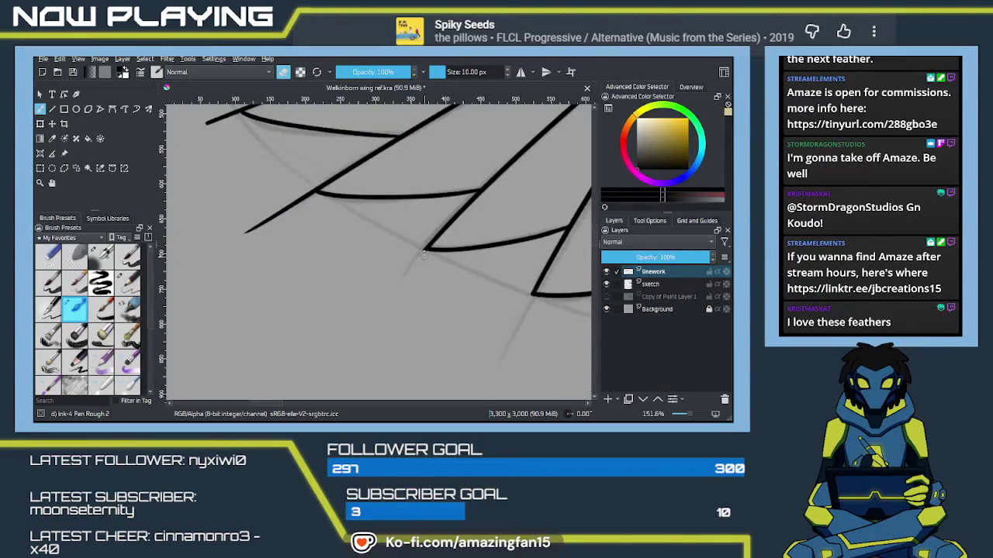
pyautogui.moveTo(423, 248)
pyautogui.mouseDown()
pyautogui.moveTo(365, 283)
pyautogui.moveTo(389, 261)
pyautogui.mouseUp()
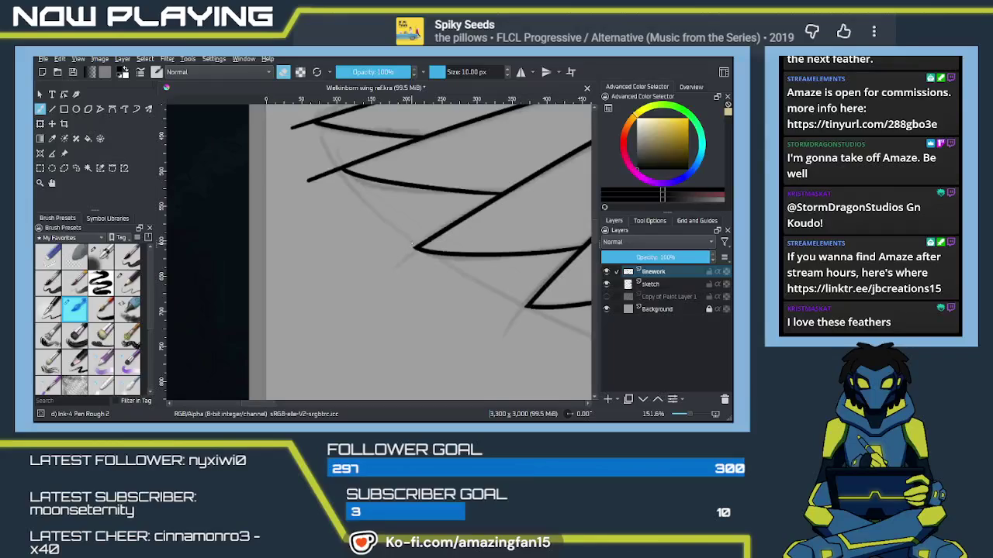
pyautogui.moveTo(374, 253); pyautogui.dragTo(397, 349)
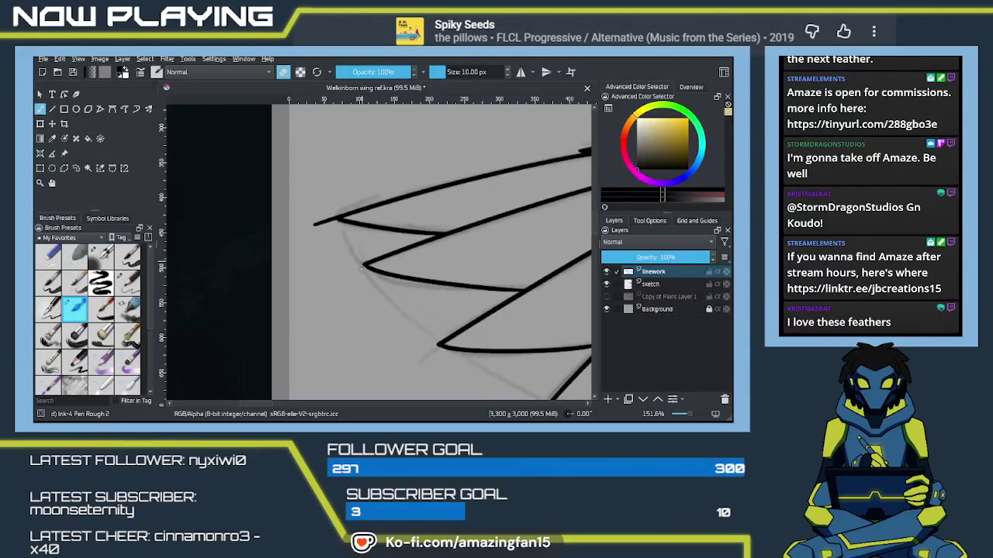
pyautogui.moveTo(311, 223); pyautogui.dragTo(322, 220)
pyautogui.scroll(-2, 439, 254)
# Zoom out to frame the whole inked wing beside the sketch, and save with Ctrl+S.
pyautogui.scroll(-3, 465, 280)
pyautogui.scroll(-2, 497, 306)
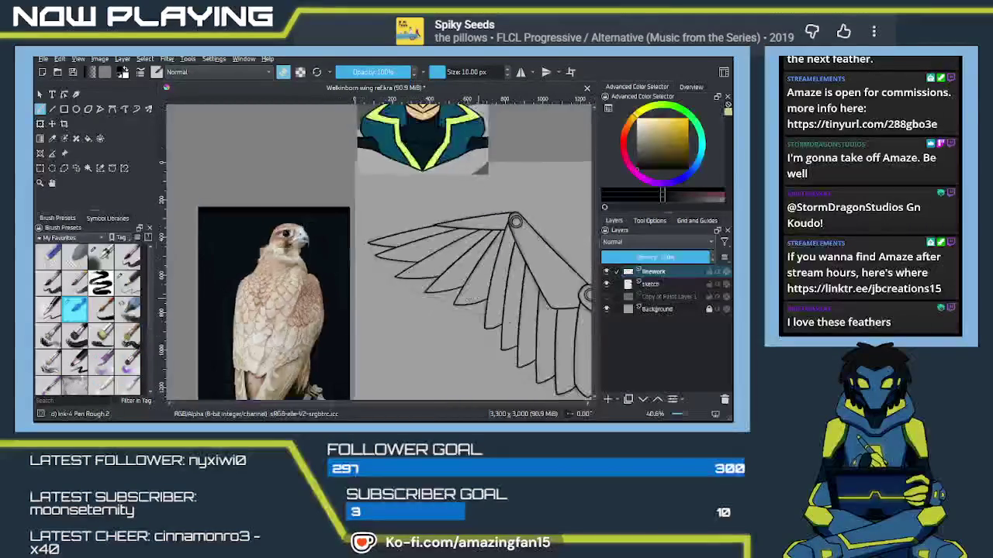
pyautogui.moveTo(505, 312); pyautogui.dragTo(293, 259)
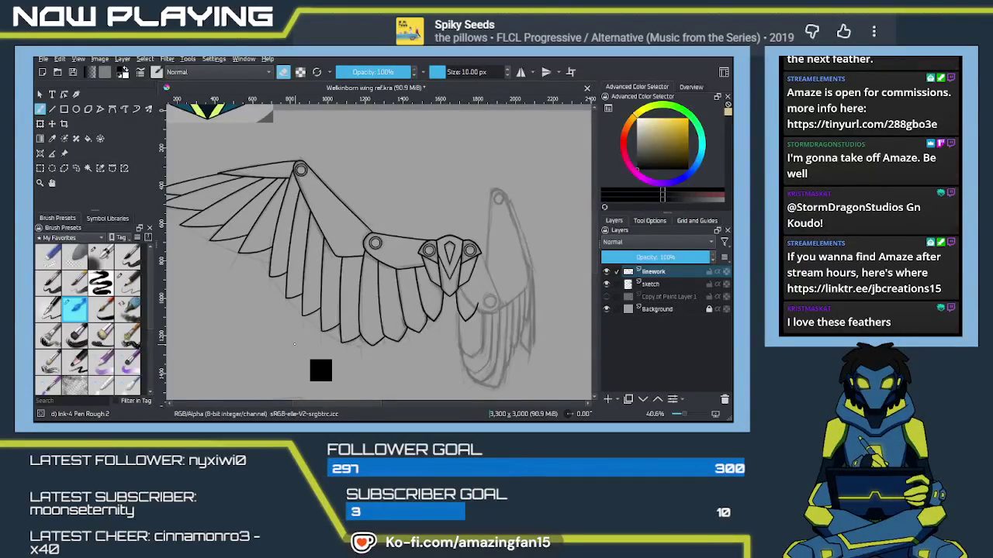
pyautogui.hotkey('ctrl', 's')
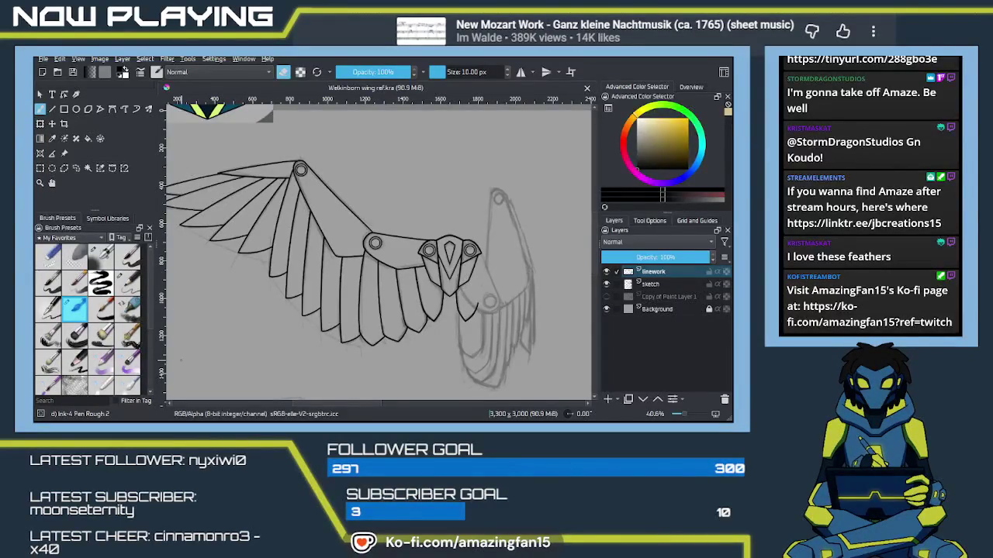
# Zoom in and pan along the inked feathers to inspect them closely.
pyautogui.scroll(1, 372, 339)
pyautogui.scroll(2, 372, 339)
pyautogui.scroll(1, 372, 339)
pyautogui.scroll(1, 416, 229)
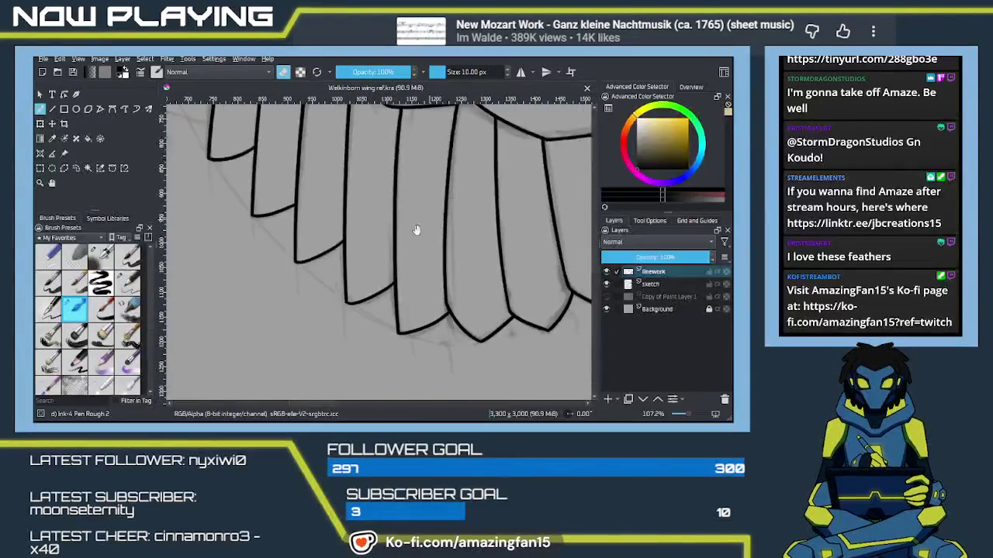
pyautogui.moveTo(417, 229); pyautogui.dragTo(444, 241)
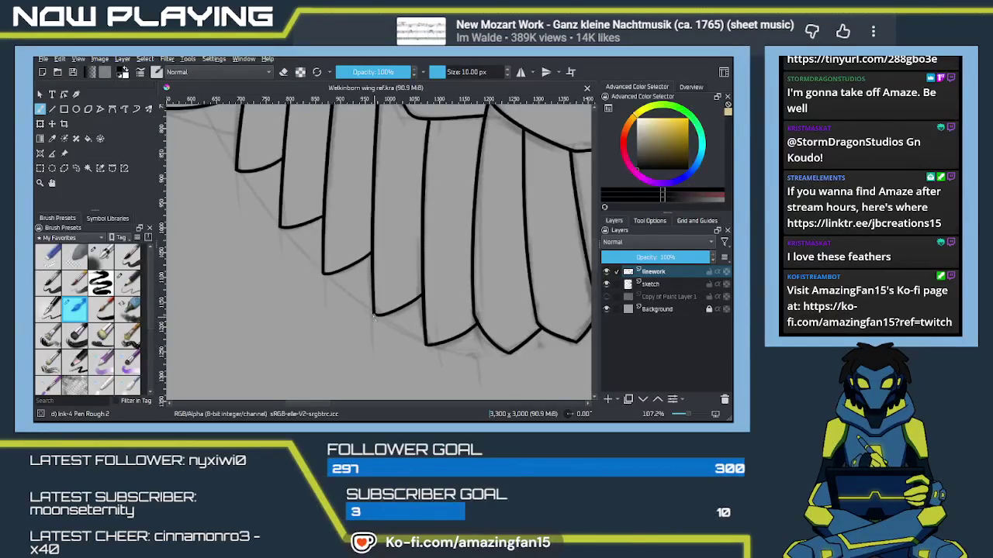
pyautogui.press('e')
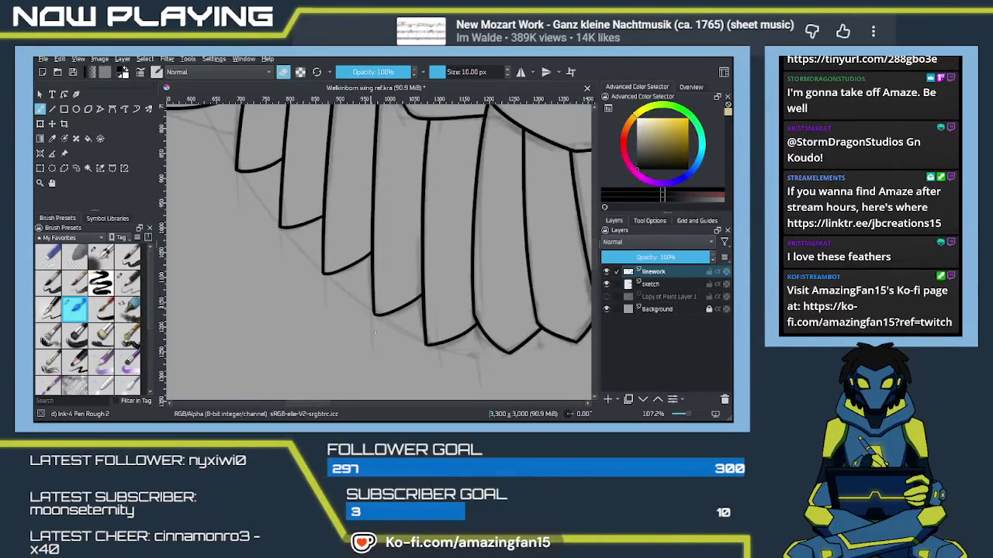
pyautogui.moveTo(371, 327); pyautogui.dragTo(368, 334)
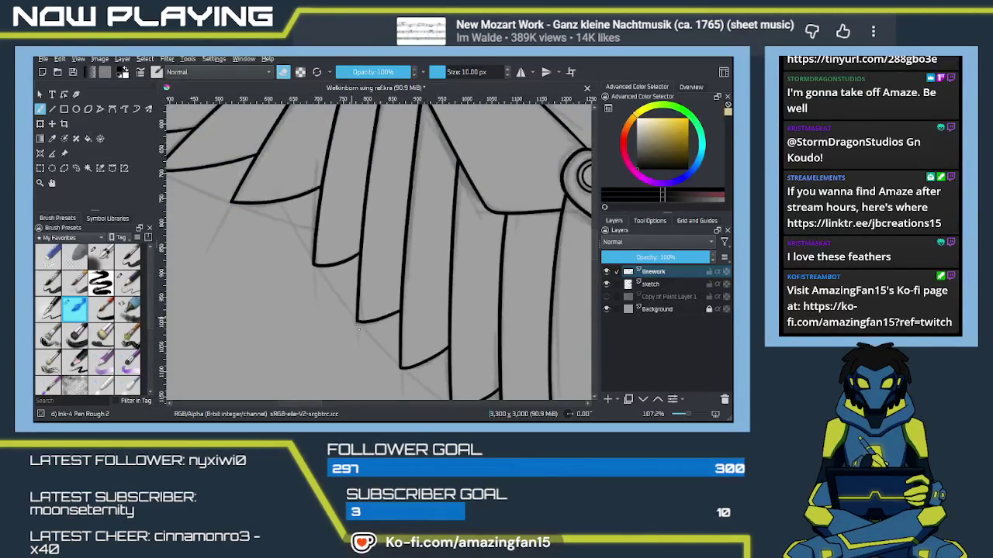
pyautogui.moveTo(344, 304)
pyautogui.mouseDown()
pyautogui.moveTo(403, 347)
pyautogui.moveTo(349, 339)
pyautogui.moveTo(427, 343)
pyautogui.mouseUp()
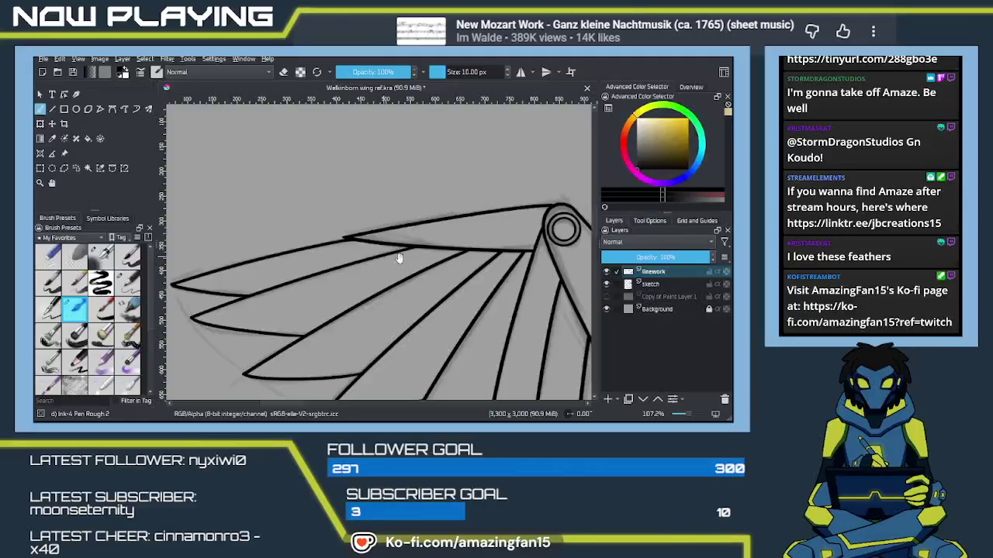
pyautogui.moveTo(397, 259); pyautogui.dragTo(356, 255)
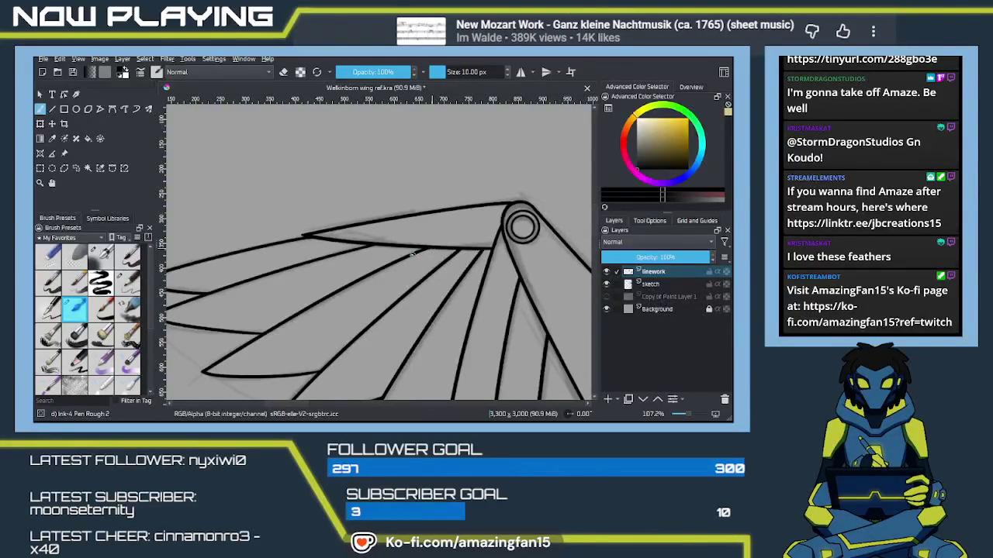
pyautogui.moveTo(407, 299); pyautogui.dragTo(415, 288)
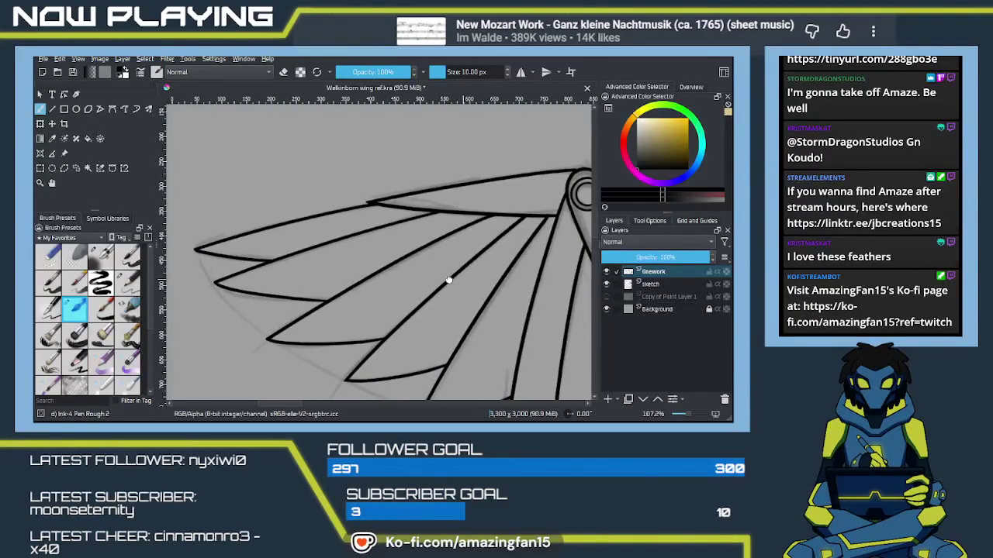
# Zoom out to 46.7% to frame the whole wing, then zoom to about 152% on the head piece.
pyautogui.scroll(-1, 415, 287)
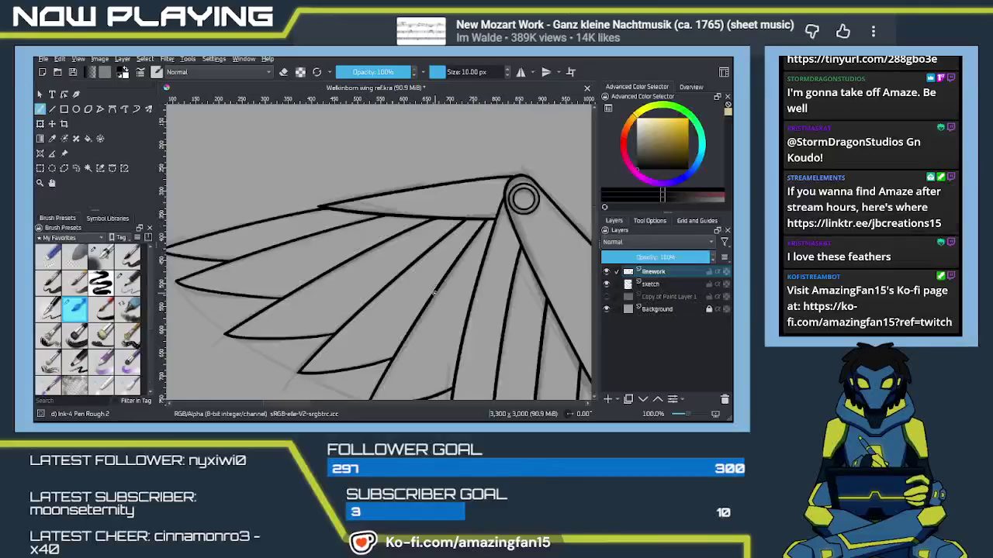
pyautogui.scroll(-2, 404, 287)
pyautogui.scroll(-1, 391, 286)
pyautogui.moveTo(392, 286); pyautogui.dragTo(327, 280)
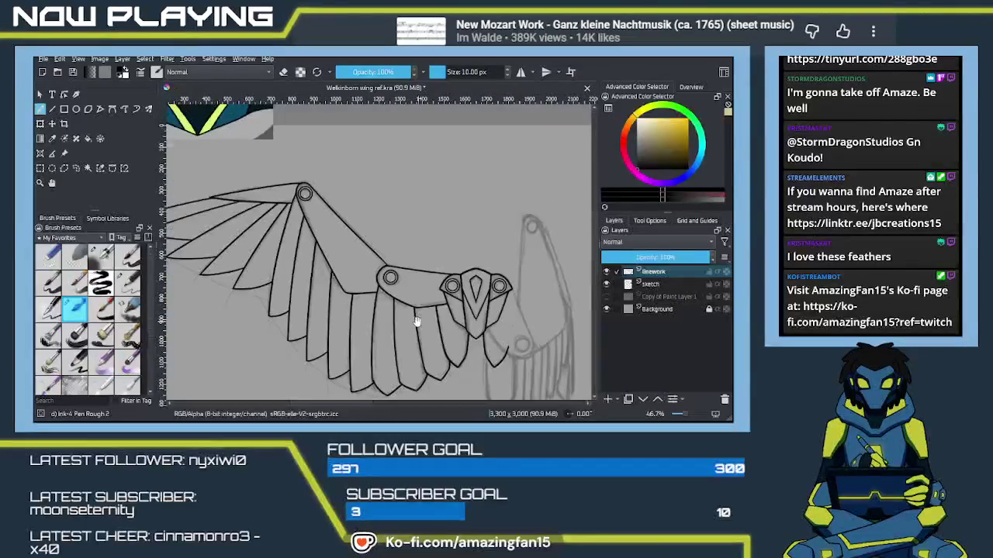
pyautogui.moveTo(415, 331)
pyautogui.mouseDown()
pyautogui.moveTo(373, 309)
pyautogui.moveTo(380, 332)
pyautogui.mouseUp()
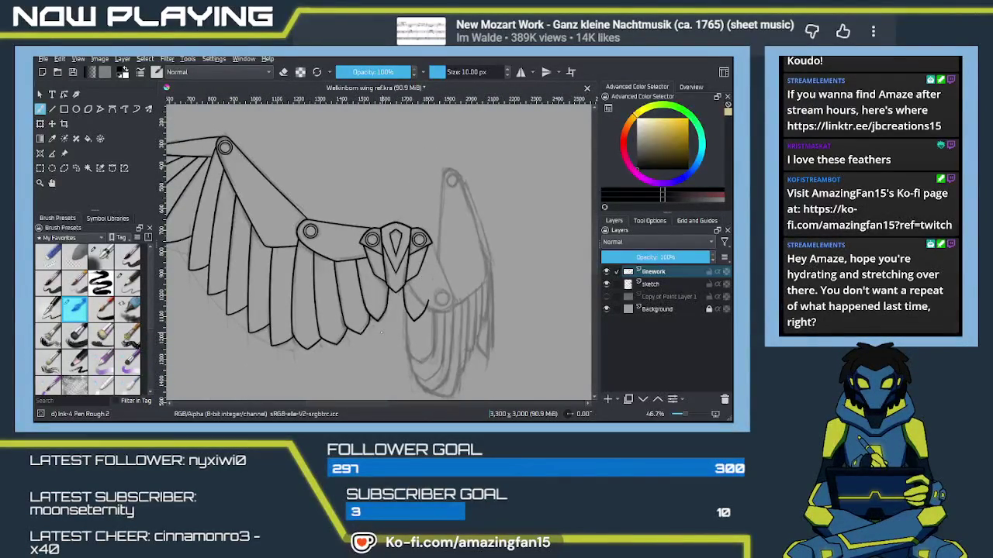
pyautogui.moveTo(380, 332); pyautogui.dragTo(429, 324)
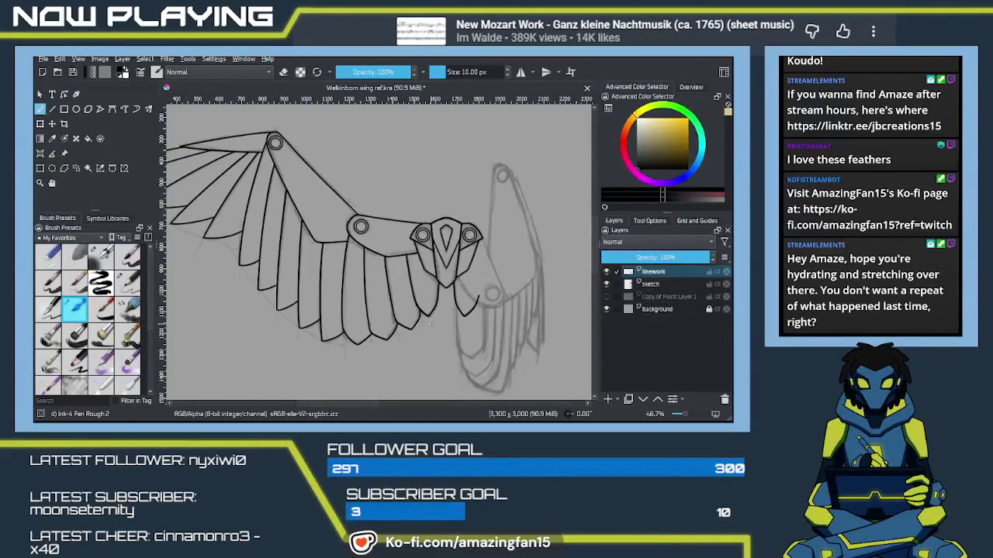
pyautogui.moveTo(461, 285); pyautogui.dragTo(420, 277)
pyautogui.moveTo(441, 245)
pyautogui.mouseDown()
pyautogui.moveTo(481, 253)
pyautogui.moveTo(570, 325)
pyautogui.mouseUp()
# Select the joint circle with an elliptical selection and move it onto the second wing's lower joint.
pyautogui.click(76, 168)
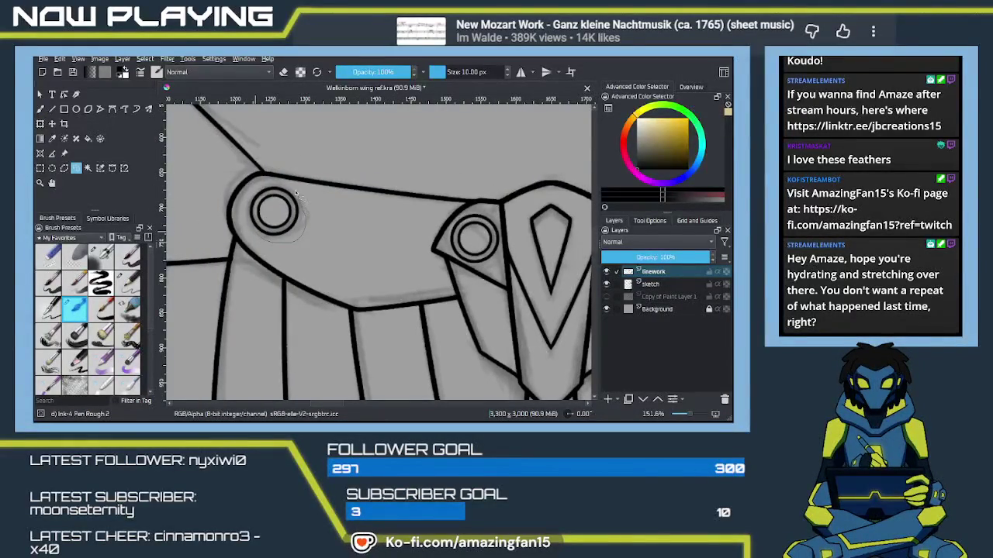
pyautogui.moveTo(250, 200); pyautogui.dragTo(245, 193)
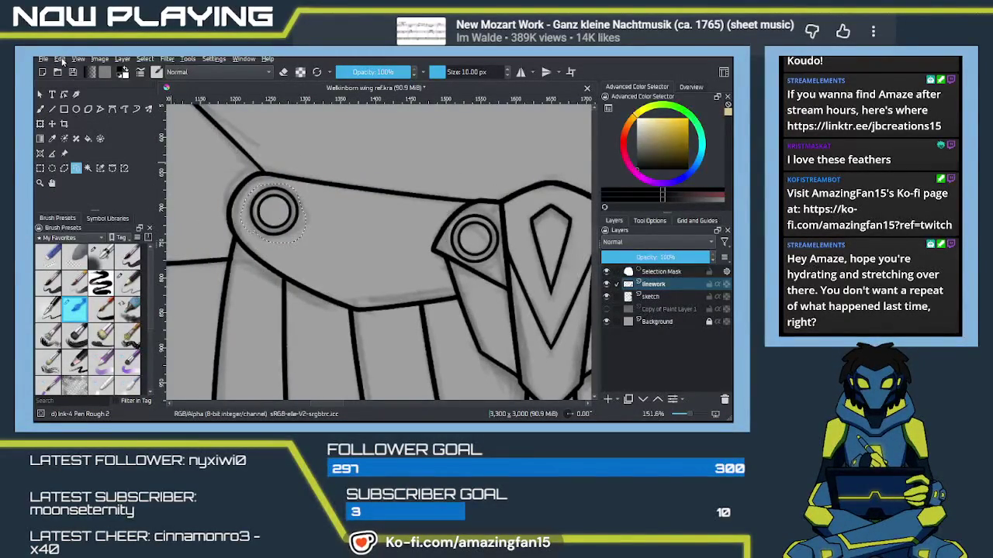
pyautogui.hotkey('ctrl', 't')
pyautogui.moveTo(290, 226)
pyautogui.mouseDown()
pyautogui.moveTo(248, 238)
pyautogui.moveTo(472, 339)
pyautogui.mouseUp()
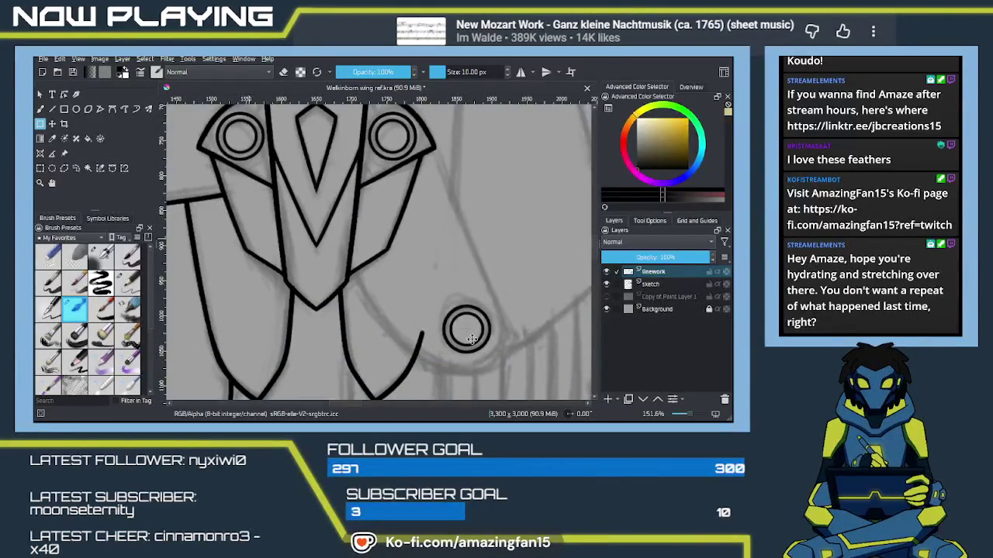
pyautogui.moveTo(472, 339); pyautogui.dragTo(476, 339)
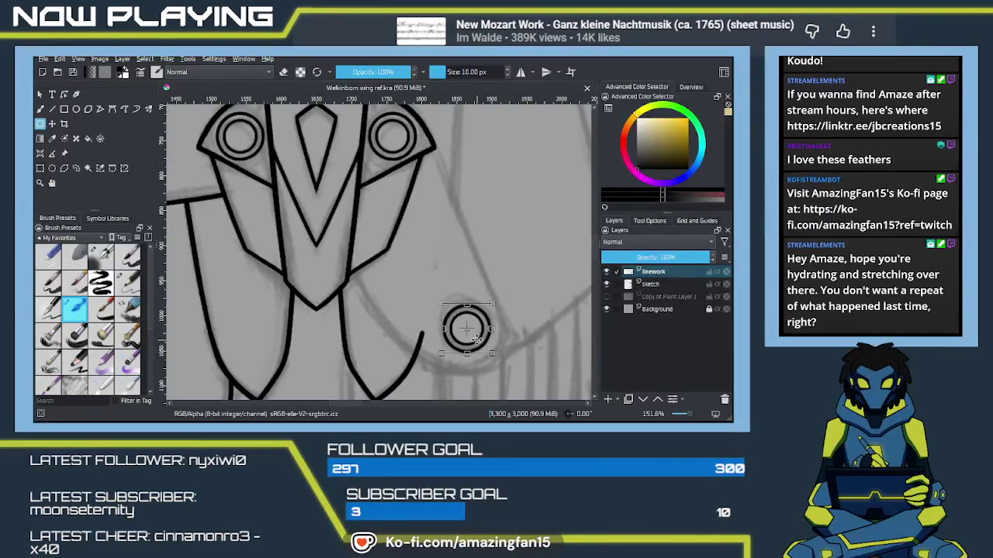
pyautogui.press('Return')
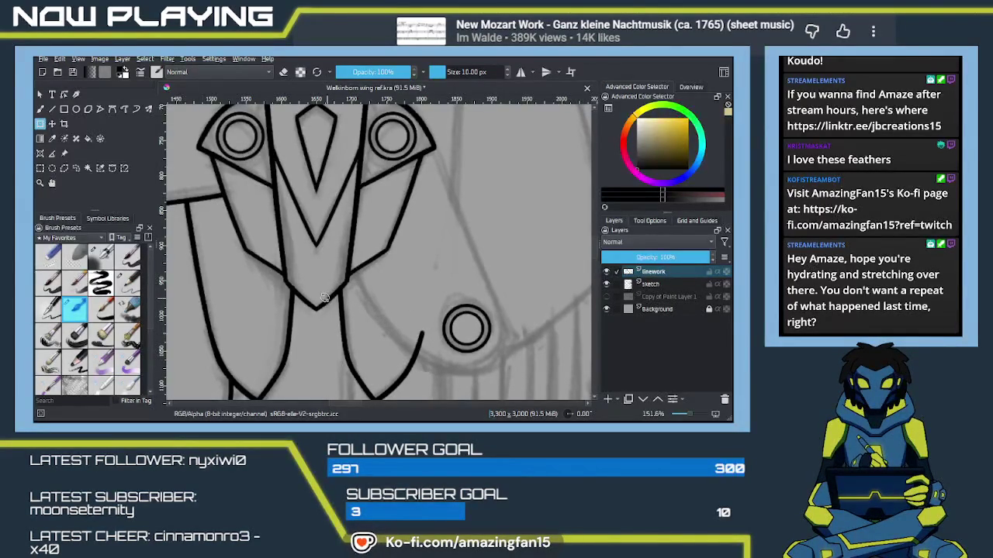
# Zoom and pan to bring the second wing's top joint into view.
pyautogui.scroll(-1, 320, 296)
pyautogui.scroll(-3, 320, 295)
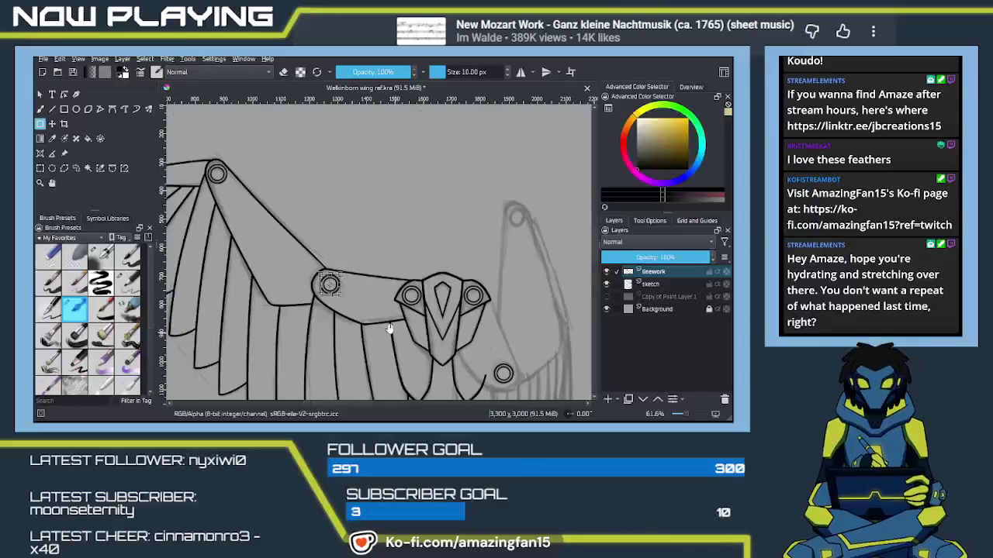
pyautogui.scroll(2, 330, 285)
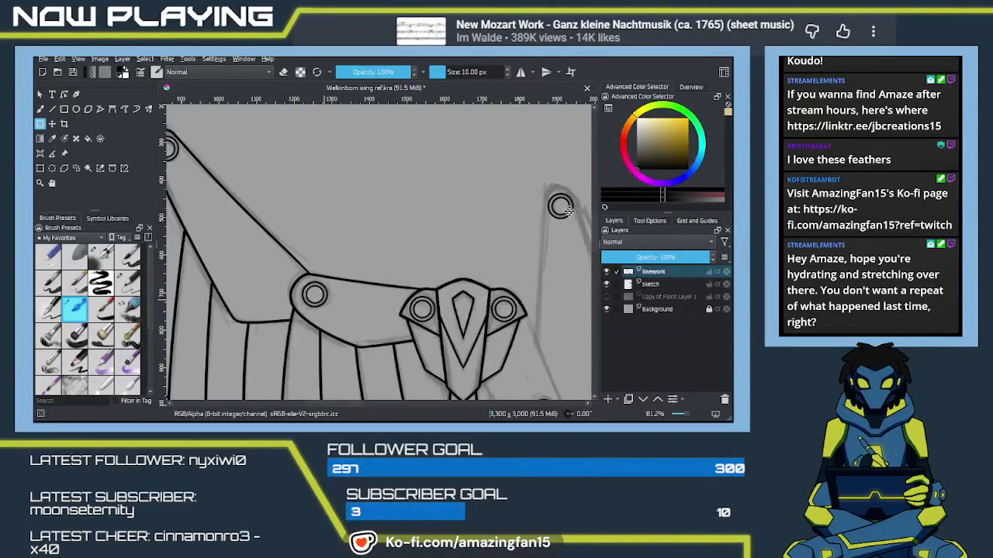
pyautogui.moveTo(560, 205); pyautogui.dragTo(427, 273)
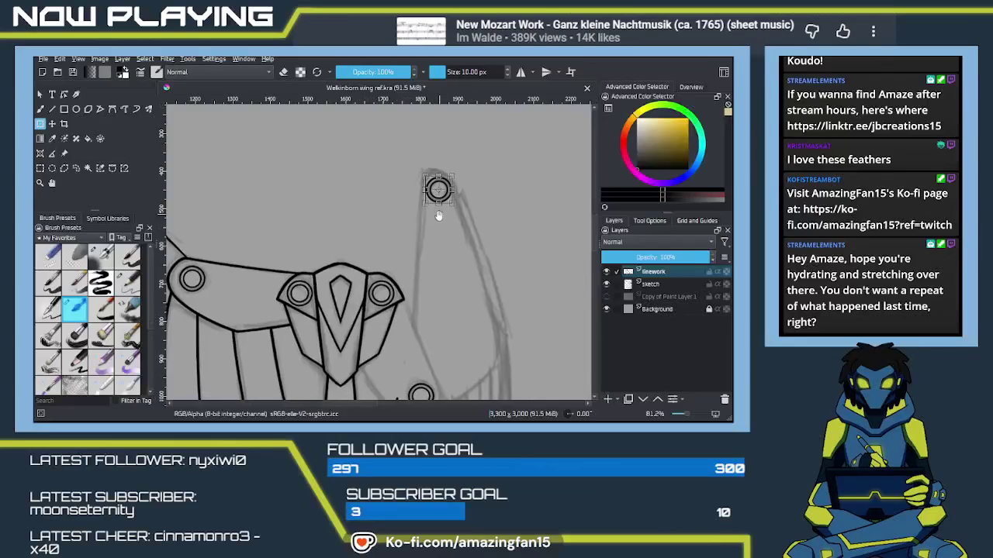
pyautogui.scroll(-1, 427, 273)
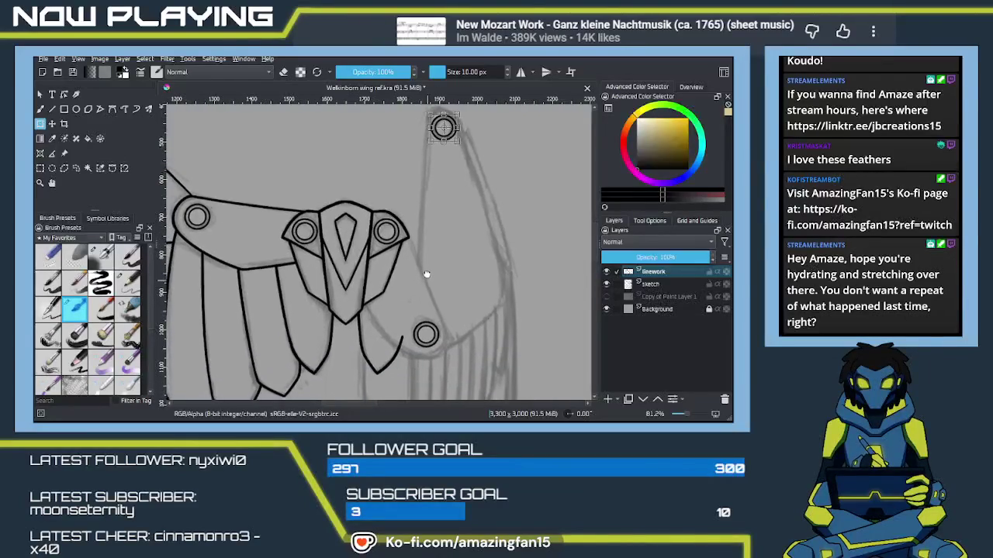
pyautogui.scroll(-1, 426, 273)
pyautogui.scroll(-1, 424, 272)
pyautogui.scroll(-1, 421, 270)
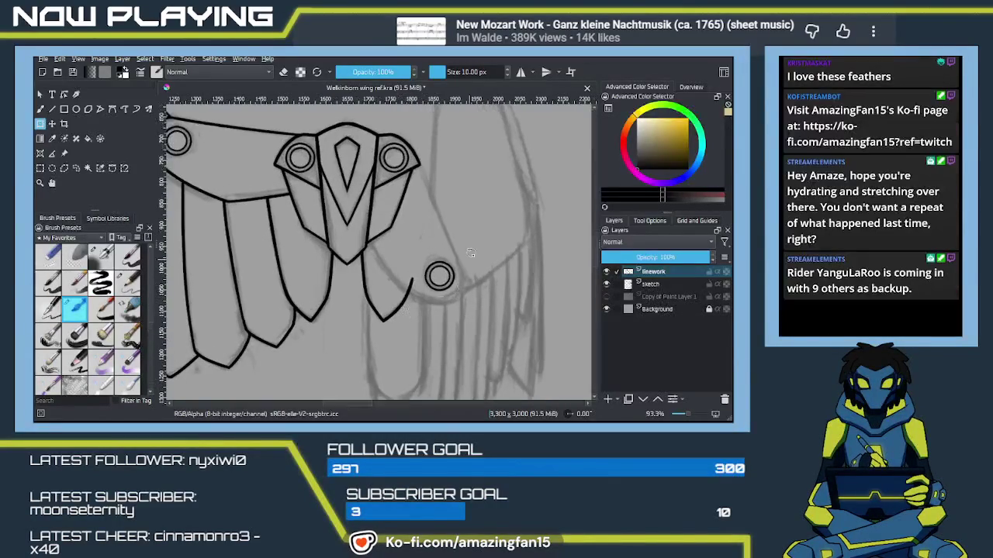
# Switch back to the Ink-4 Pen Rough 2 brush and pan toward the lower joint circle.
pyautogui.moveTo(401, 306); pyautogui.dragTo(469, 238)
pyautogui.press('b')
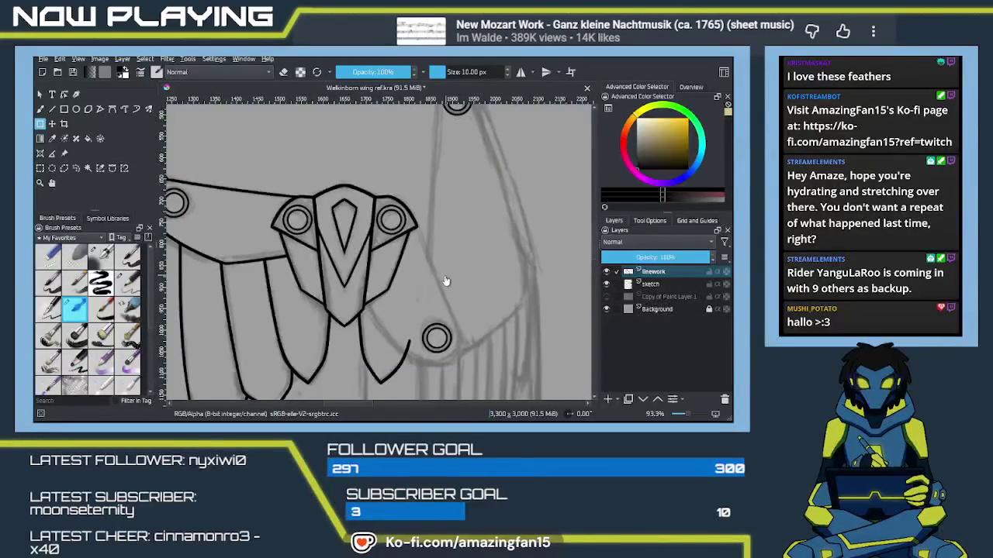
pyautogui.moveTo(433, 302)
pyautogui.mouseDown()
pyautogui.moveTo(456, 281)
pyautogui.moveTo(427, 274)
pyautogui.mouseUp()
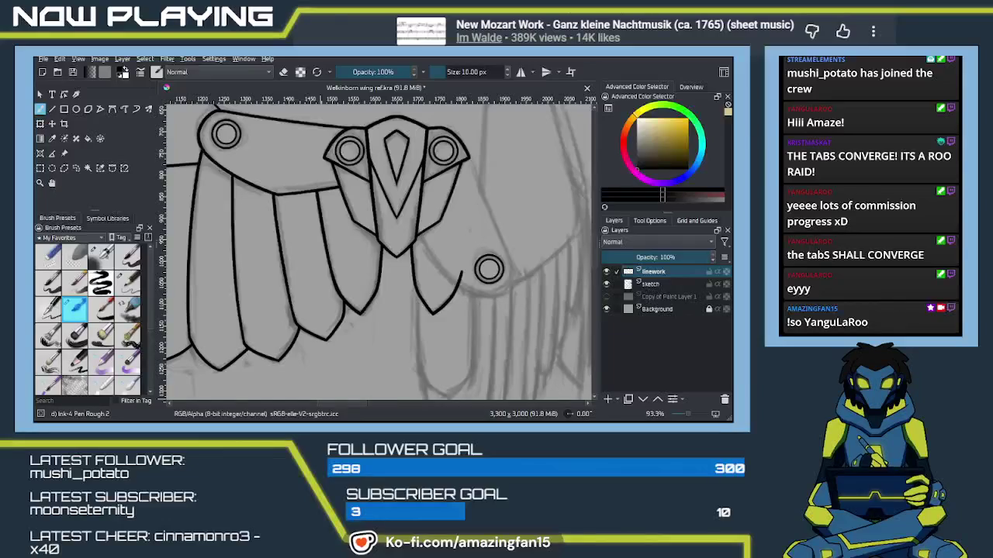
pyautogui.moveTo(460, 311); pyautogui.dragTo(403, 339)
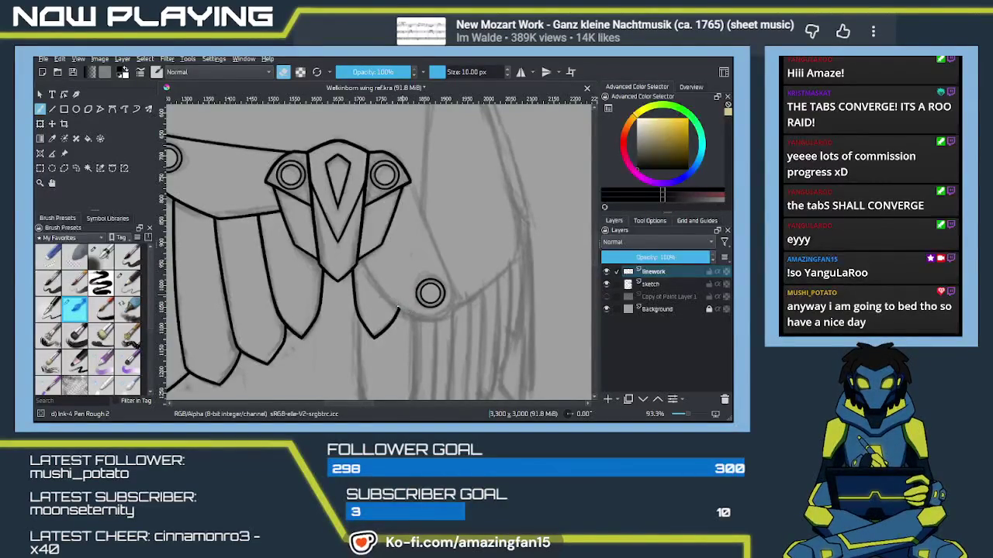
# Pan around the innermost feather near the lower joint circle, then leave eraser mode.
pyautogui.moveTo(403, 310)
pyautogui.mouseDown()
pyautogui.moveTo(419, 291)
pyautogui.moveTo(397, 297)
pyautogui.mouseUp()
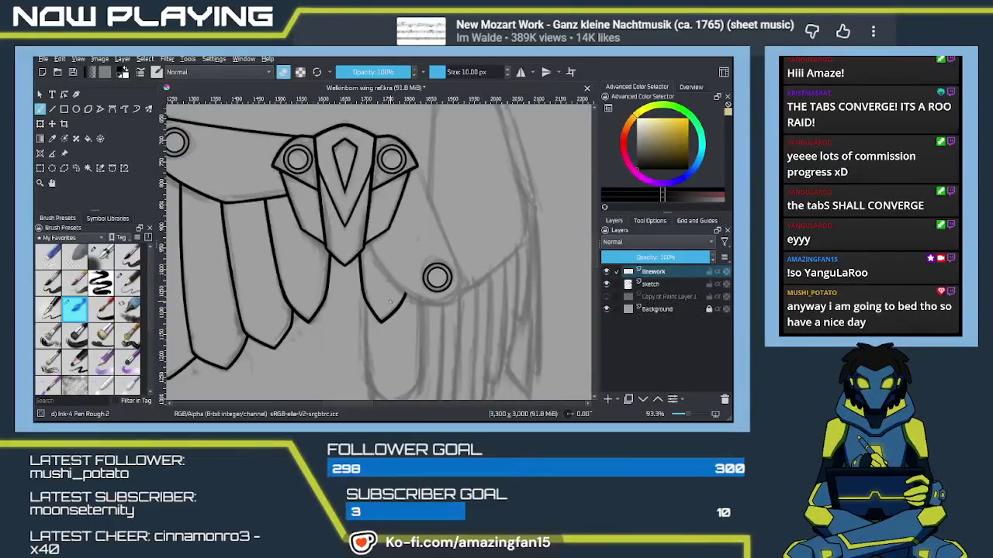
pyautogui.moveTo(448, 253)
pyautogui.mouseDown()
pyautogui.moveTo(453, 265)
pyautogui.moveTo(449, 254)
pyautogui.mouseUp()
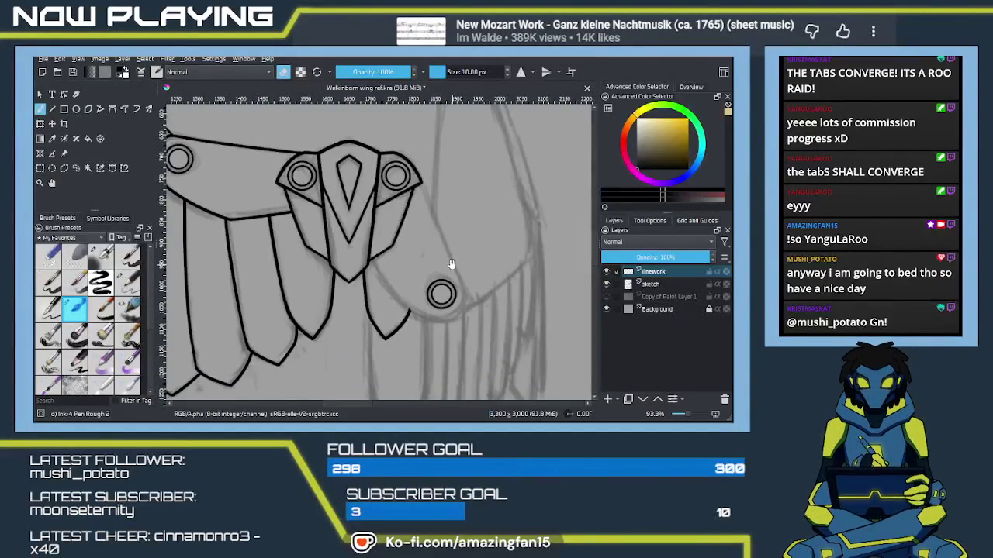
pyautogui.moveTo(456, 269)
pyautogui.mouseDown()
pyautogui.moveTo(478, 214)
pyautogui.moveTo(381, 305)
pyautogui.moveTo(384, 319)
pyautogui.moveTo(417, 288)
pyautogui.moveTo(396, 237)
pyautogui.moveTo(513, 299)
pyautogui.moveTo(397, 335)
pyautogui.moveTo(377, 116)
pyautogui.moveTo(387, 295)
pyautogui.moveTo(314, 335)
pyautogui.moveTo(339, 295)
pyautogui.moveTo(378, 302)
pyautogui.moveTo(395, 284)
pyautogui.mouseUp()
pyautogui.press('e')
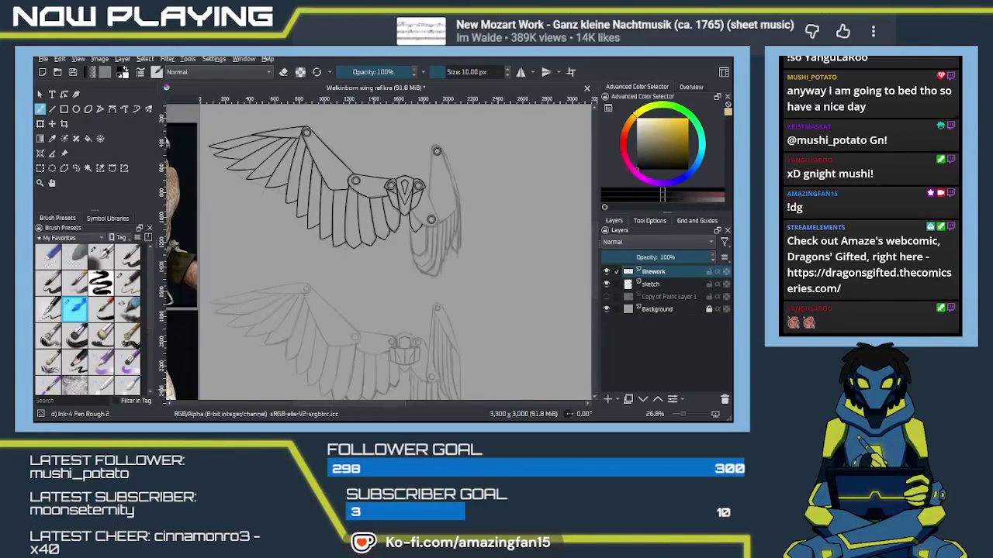
# Zoom in on the head piece and lower joint, then undo the misplaced diagonal wing-edge stroke.
pyautogui.click(188, 390)
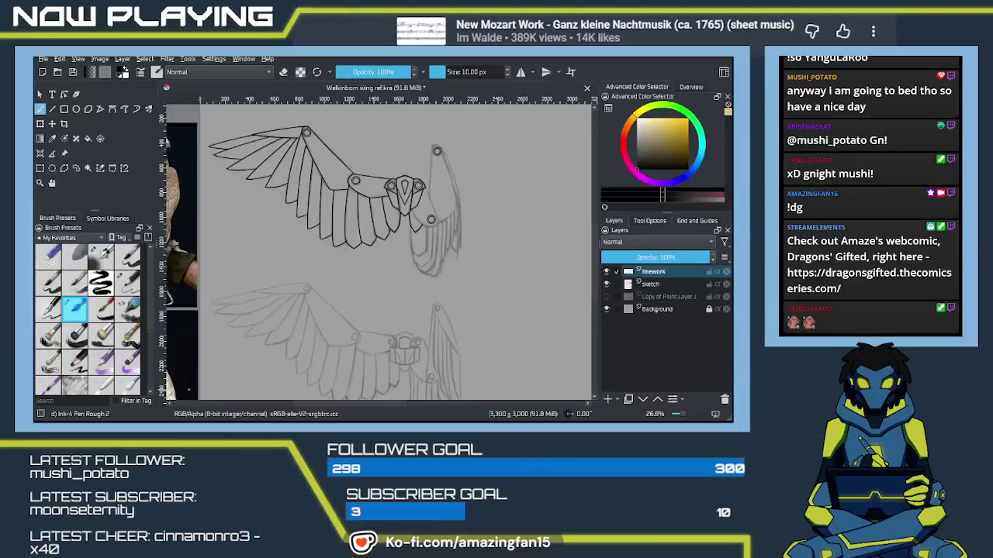
pyautogui.scroll(1, 372, 257)
pyautogui.scroll(1, 372, 257)
pyautogui.scroll(1, 373, 257)
pyautogui.scroll(1, 372, 257)
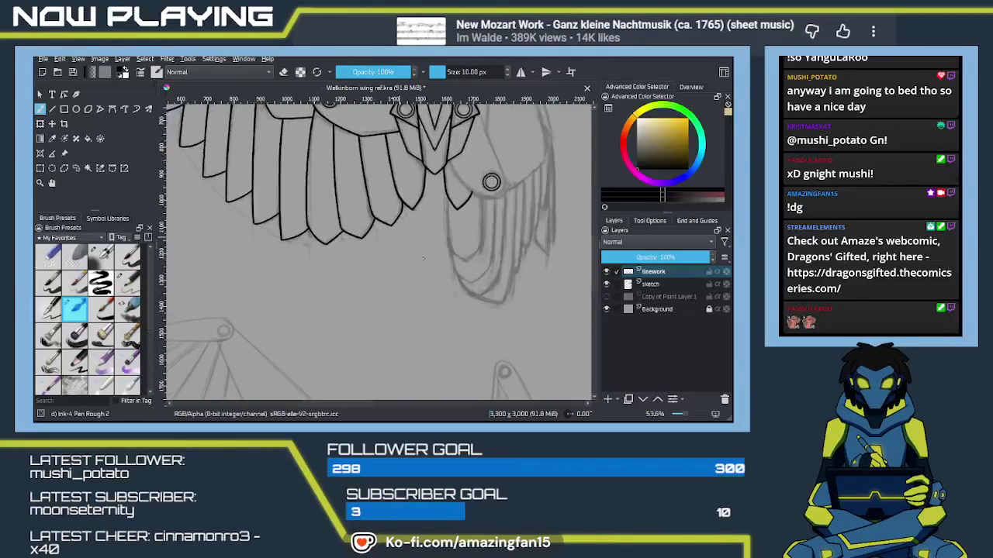
pyautogui.scroll(1, 441, 311)
pyautogui.moveTo(441, 311); pyautogui.dragTo(434, 207)
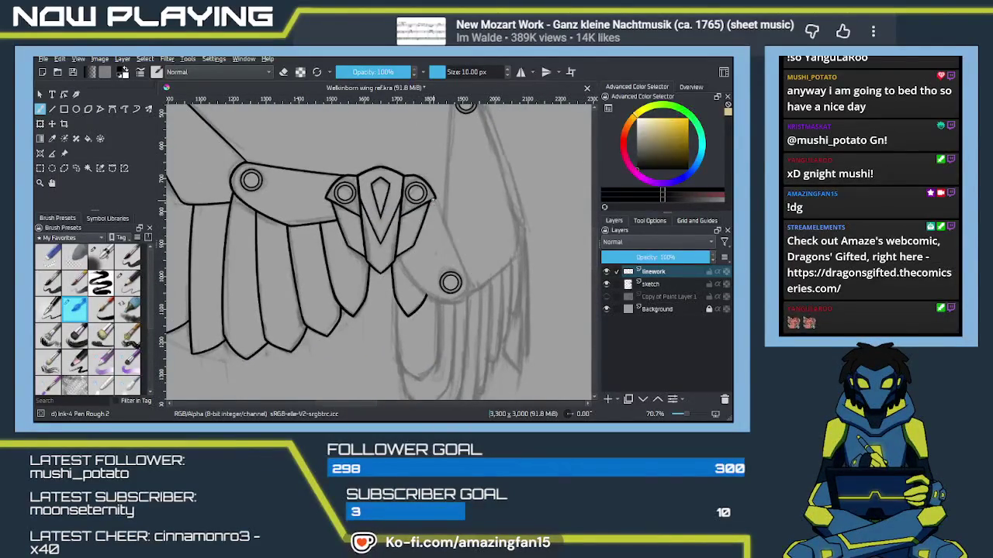
pyautogui.hotkey('ctrl', 'z')
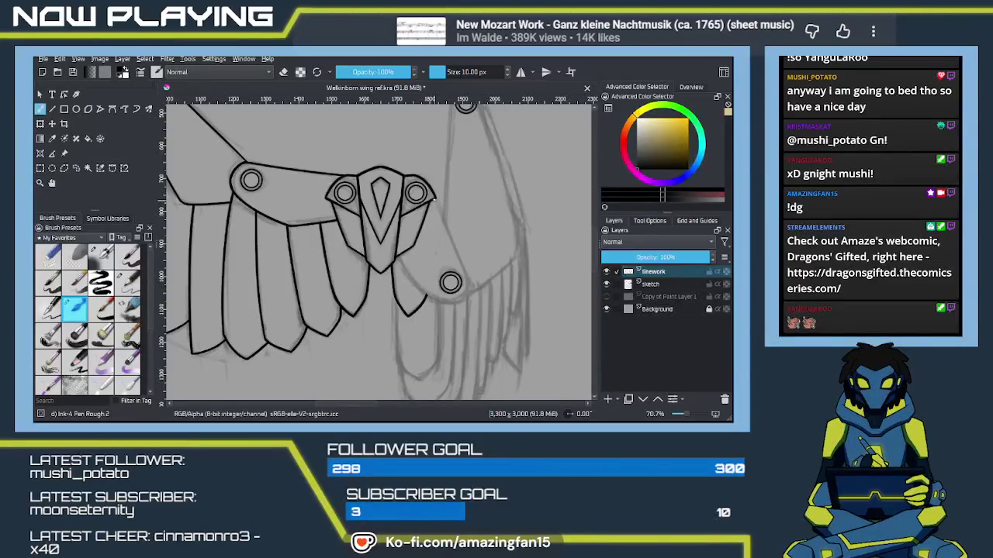
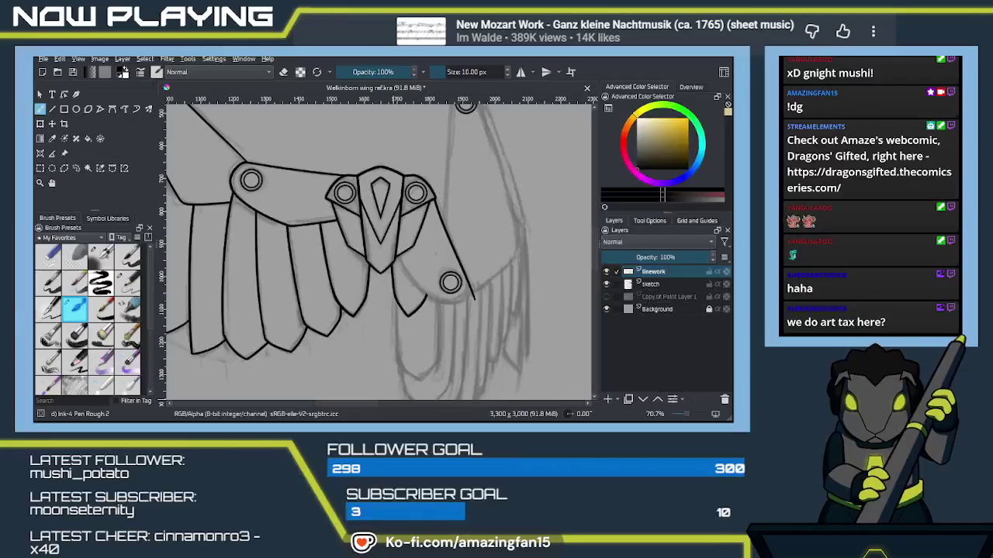
# Ink the curve under the lower round joint with a small touch-up, saving the drawing.
pyautogui.hotkey('alt', 'Tab')
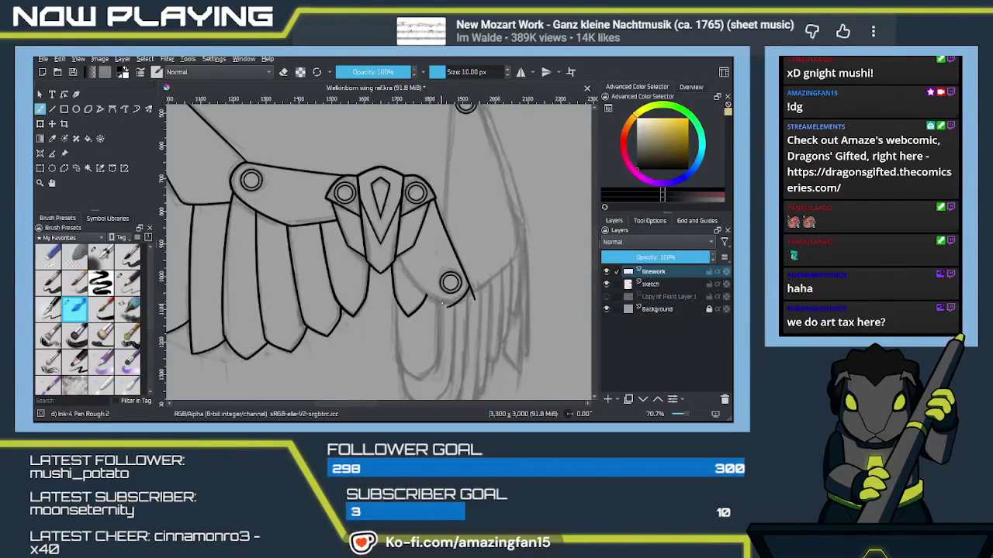
pyautogui.moveTo(469, 293); pyautogui.dragTo(438, 301)
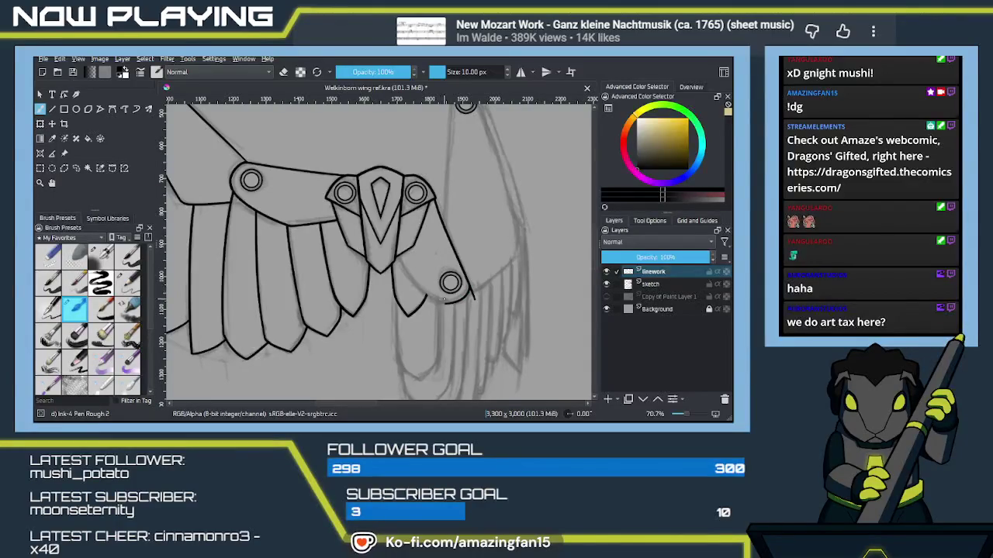
pyautogui.hotkey('ctrl', 's')
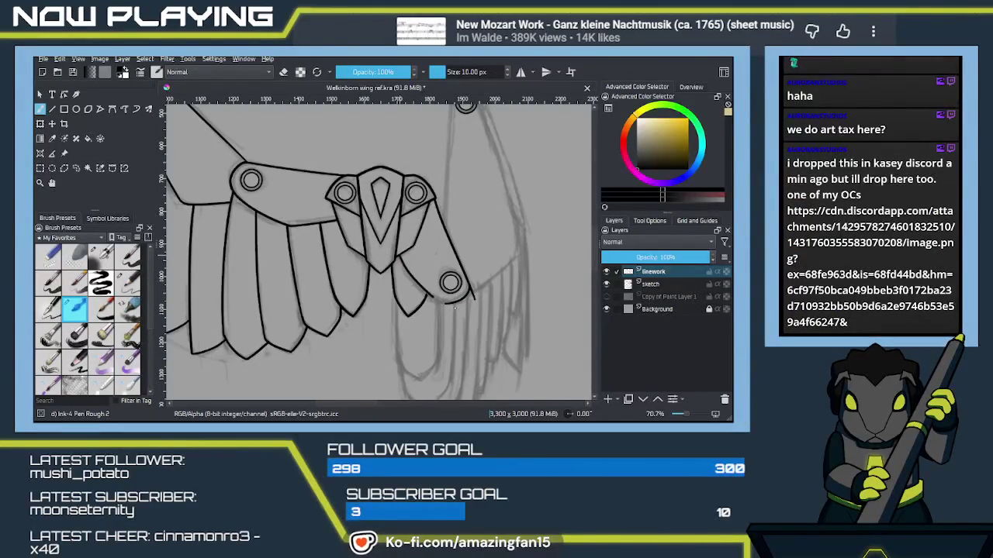
pyautogui.moveTo(446, 304); pyautogui.dragTo(456, 306)
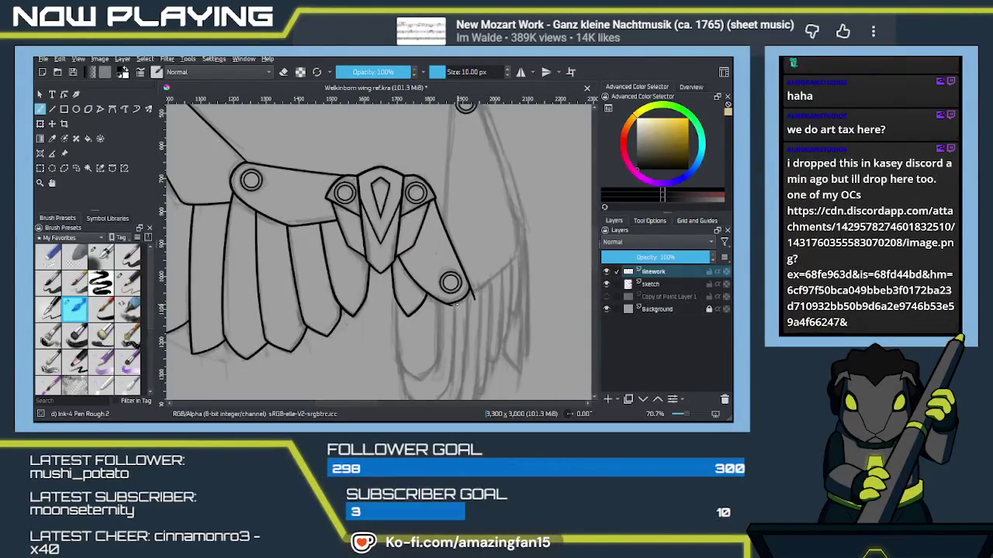
pyautogui.hotkey('ctrl', 's')
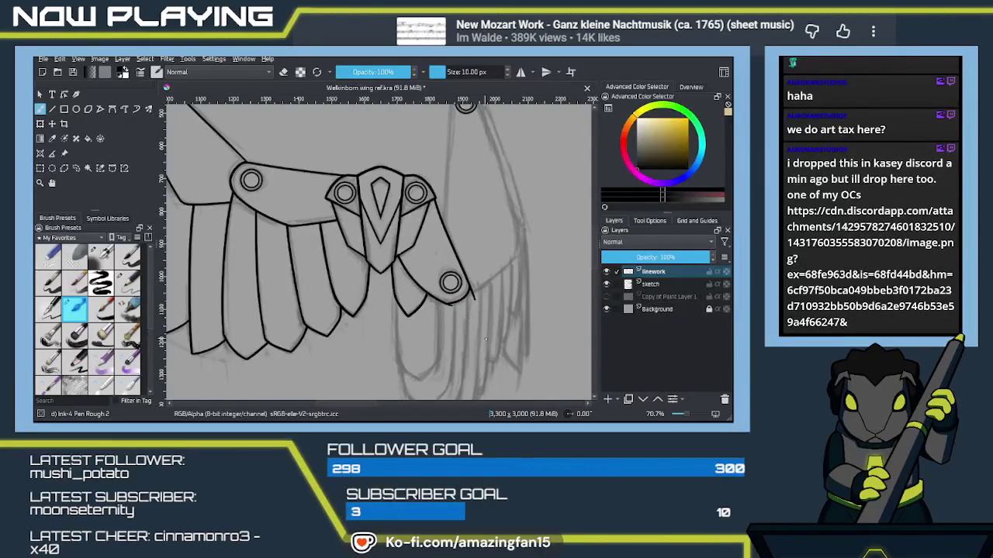
# Reset to 100% zoom, add a short stroke near the lower joint, then switch to eraser mode.
pyautogui.press('1')
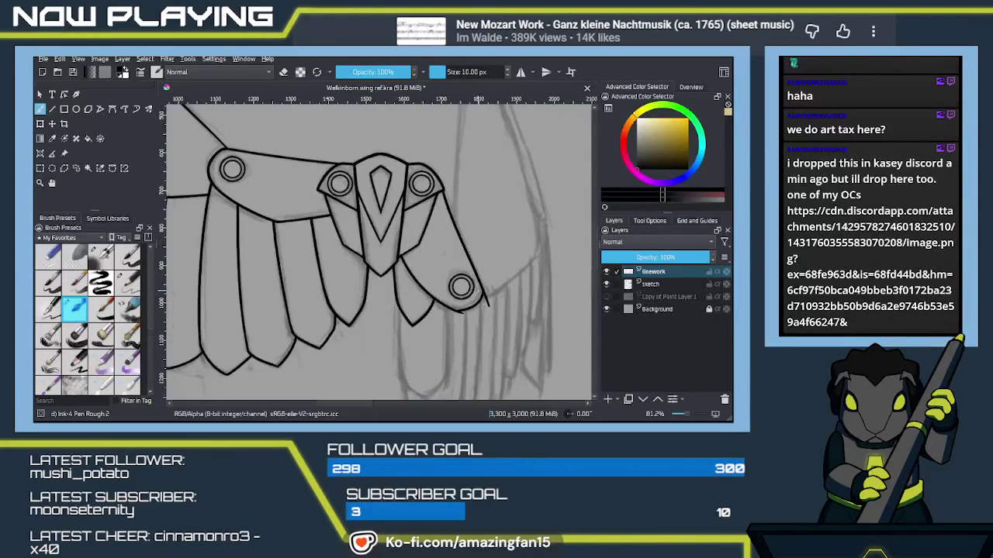
pyautogui.scroll(1, 486, 318)
pyautogui.moveTo(463, 324); pyautogui.dragTo(449, 315)
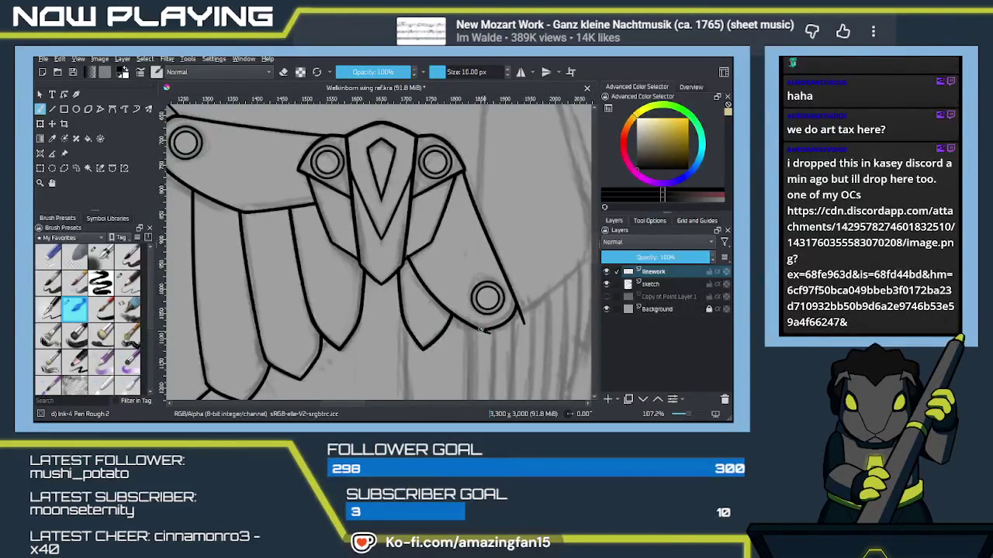
pyautogui.scroll(2, 491, 327)
pyautogui.scroll(-2, 481, 314)
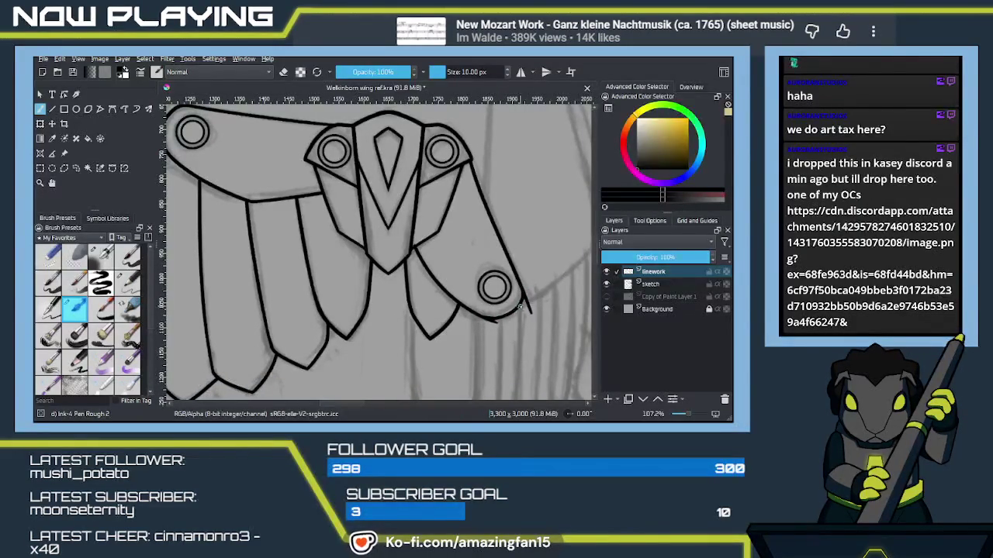
pyautogui.press('e')
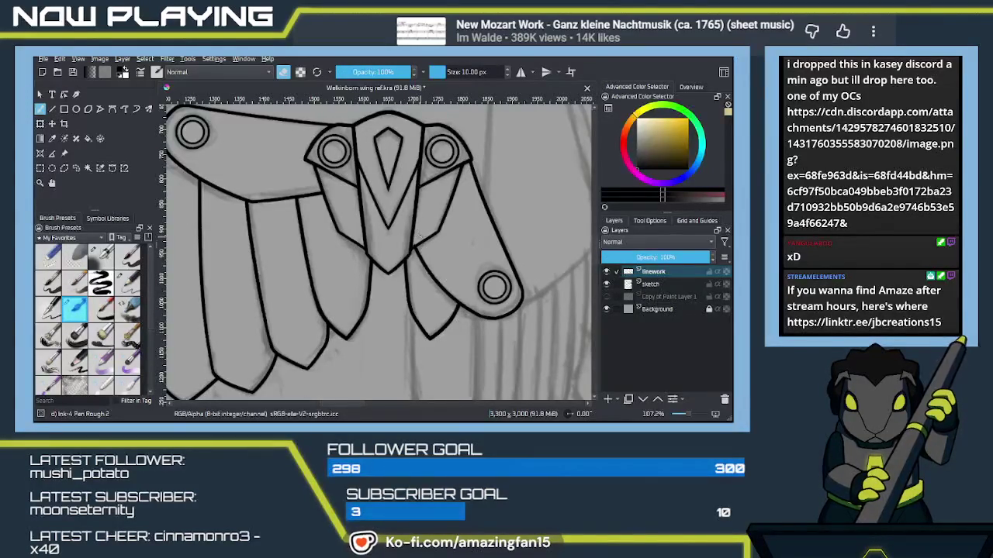
# Return the brush to drawing mode and pan to the sketched lower feathers.
pyautogui.scroll(1, 419, 237)
pyautogui.scroll(1, 434, 237)
pyautogui.press('e')
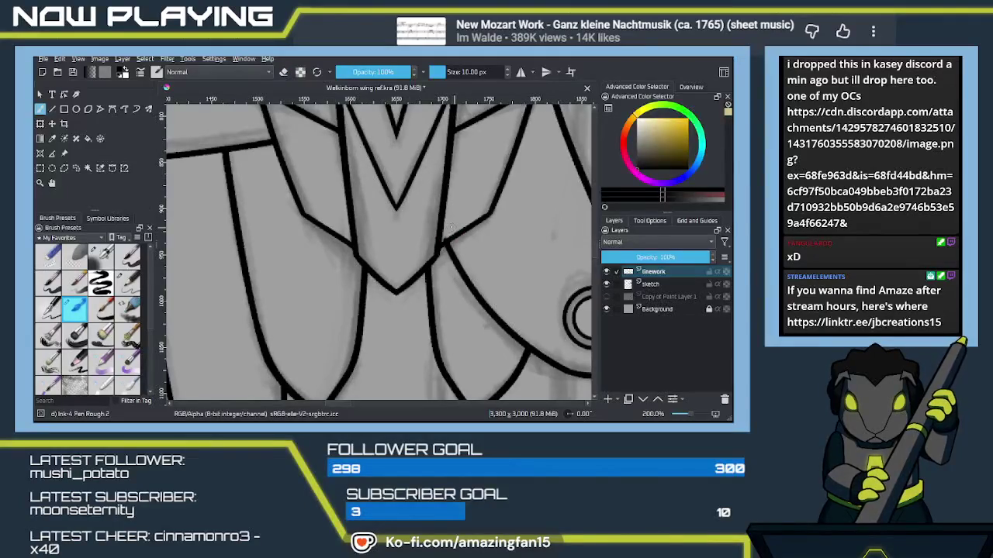
pyautogui.press('e')
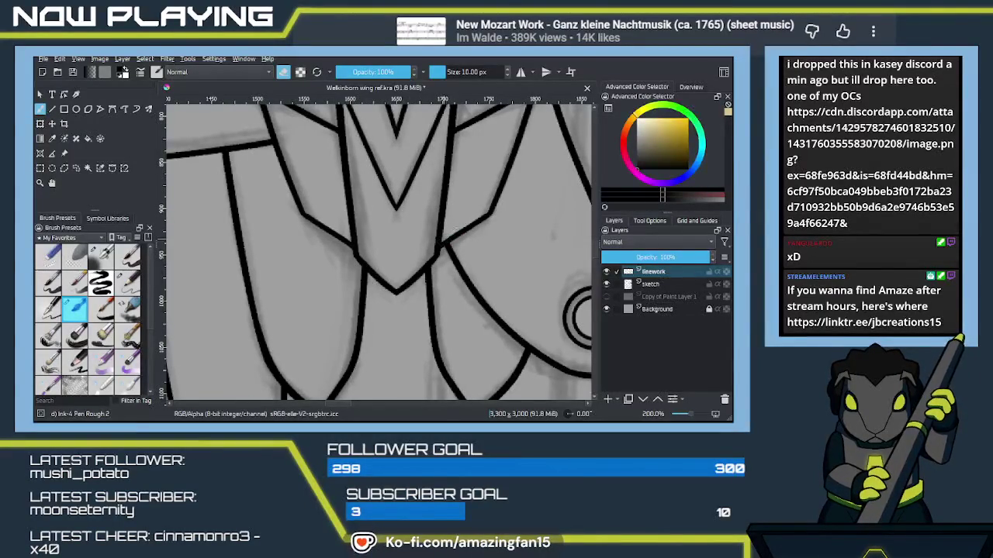
pyautogui.press('e')
pyautogui.scroll(-2, 450, 248)
pyautogui.scroll(-2, 458, 264)
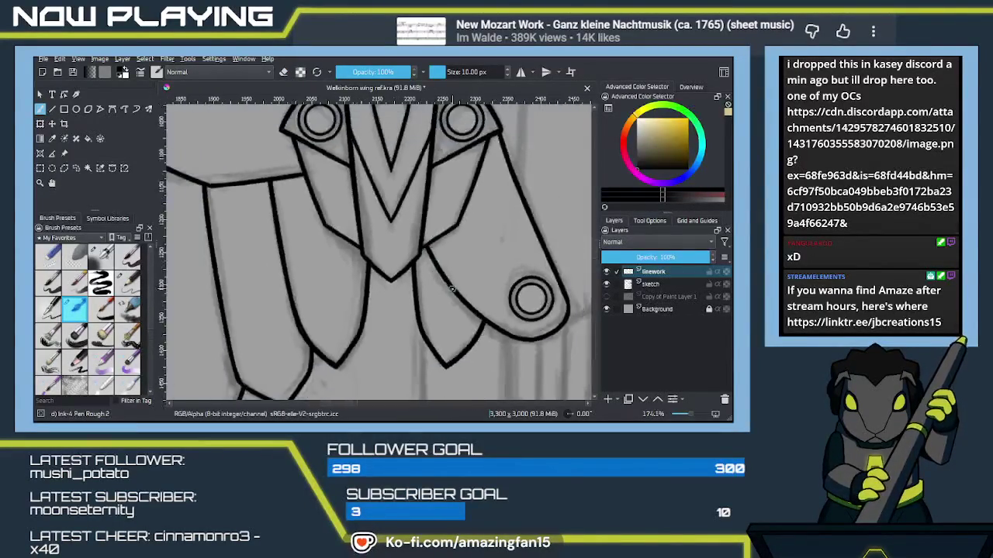
pyautogui.scroll(-1, 466, 288)
pyautogui.moveTo(466, 289); pyautogui.dragTo(447, 260)
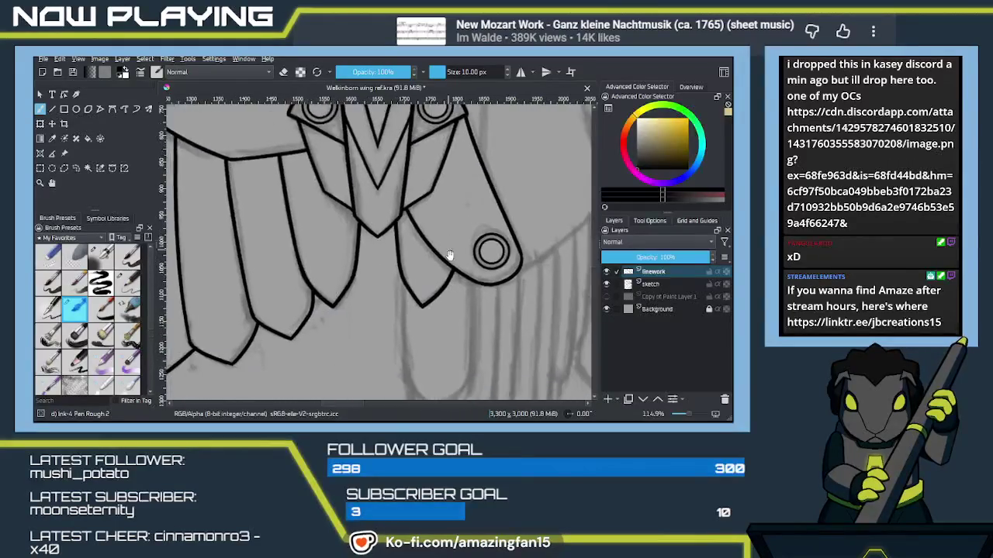
pyautogui.scroll(-3, 447, 260)
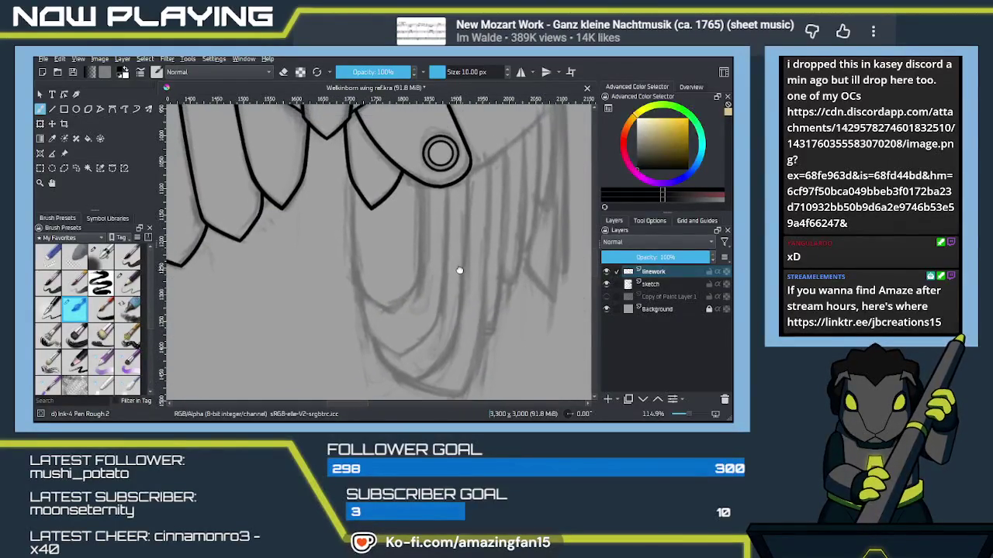
pyautogui.scroll(2, 458, 263)
pyautogui.moveTo(466, 259); pyautogui.dragTo(466, 214)
# Ink the long outer feather line, curving it down-left toward its tip.
pyautogui.moveTo(470, 138); pyautogui.dragTo(456, 296)
pyautogui.hotkey('ctrl', 'z')
pyautogui.moveTo(469, 140); pyautogui.dragTo(463, 288)
pyautogui.hotkey('ctrl', 'z')
pyautogui.moveTo(469, 142)
pyautogui.mouseDown()
pyautogui.moveTo(458, 303)
pyautogui.moveTo(485, 234)
pyautogui.moveTo(440, 290)
pyautogui.mouseUp()
pyautogui.hotkey('ctrl', 'z')
pyautogui.moveTo(476, 247); pyautogui.dragTo(434, 285)
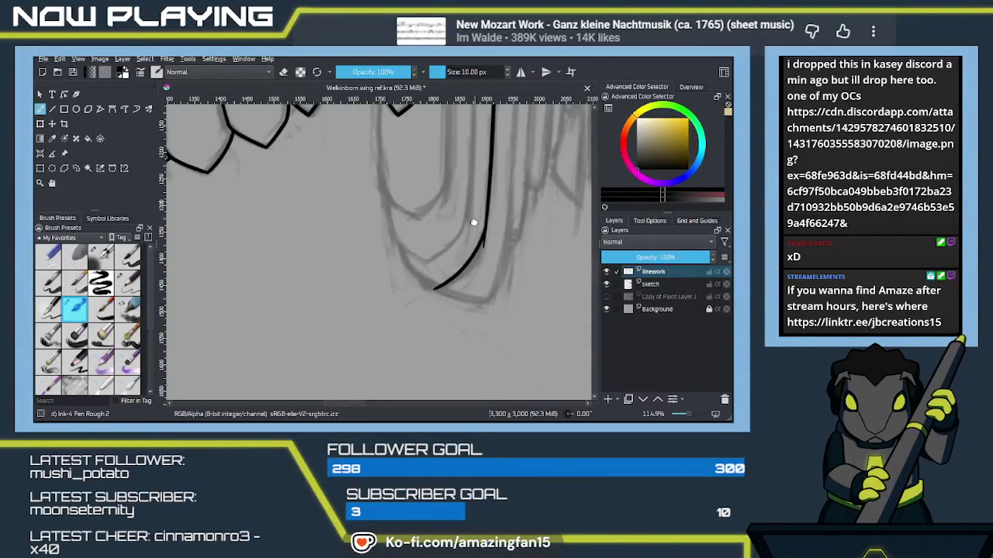
# Ink a second parallel feather line and try, then undo, a vertical line from the joint.
pyautogui.moveTo(482, 231); pyautogui.dragTo(466, 264)
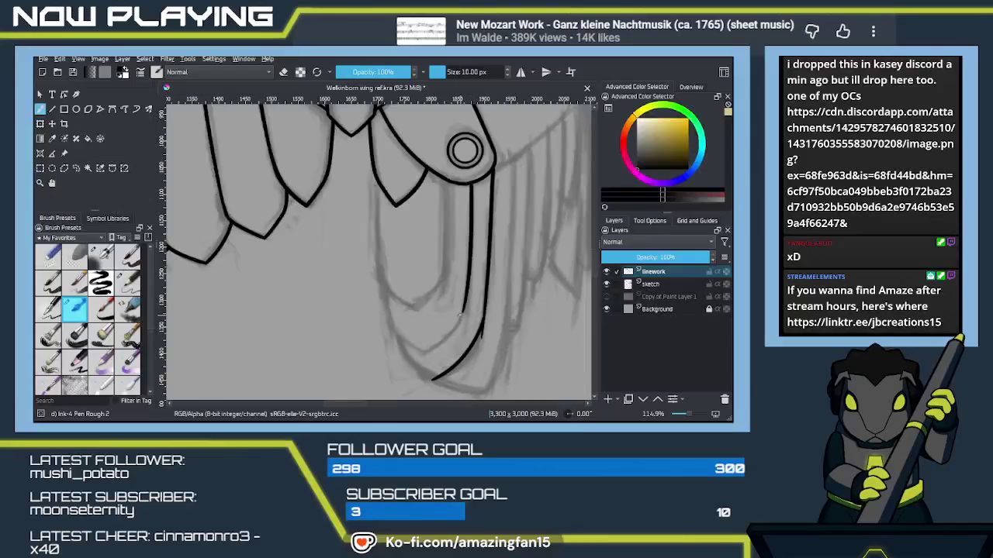
pyautogui.moveTo(470, 183)
pyautogui.mouseDown()
pyautogui.moveTo(464, 323)
pyautogui.moveTo(492, 239)
pyautogui.moveTo(486, 251)
pyautogui.mouseUp()
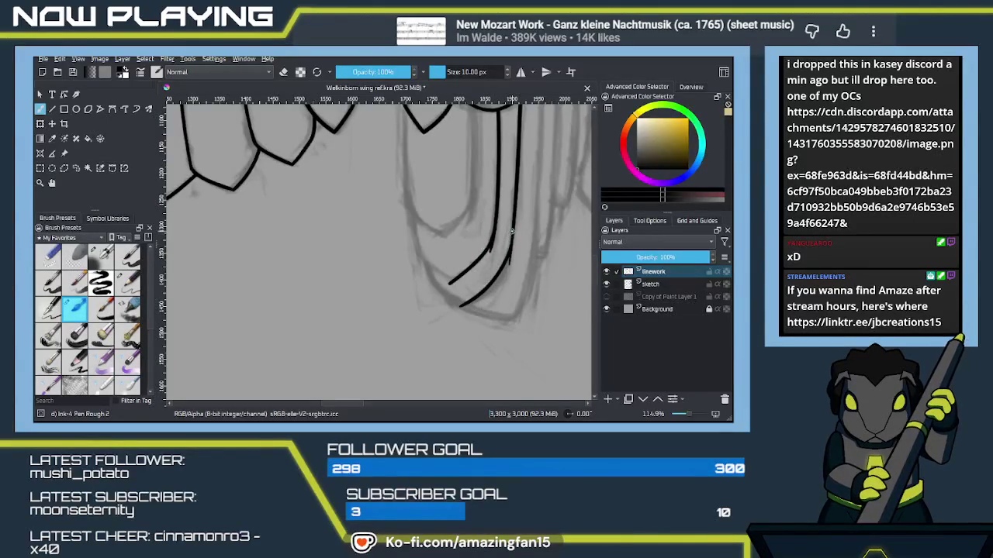
pyautogui.scroll(1, 483, 279)
pyautogui.scroll(2, 484, 233)
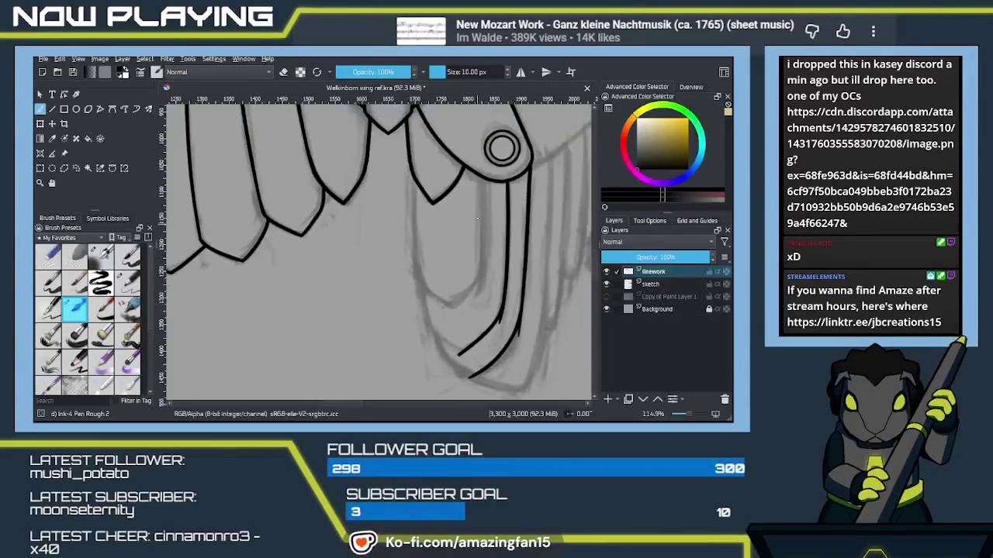
pyautogui.moveTo(484, 181); pyautogui.dragTo(471, 283)
pyautogui.hotkey('ctrl', 'z')
pyautogui.moveTo(484, 180); pyautogui.dragTo(473, 280)
pyautogui.hotkey('ctrl', 'z')
pyautogui.moveTo(484, 180); pyautogui.dragTo(473, 282)
pyautogui.hotkey('ctrl', 'z')
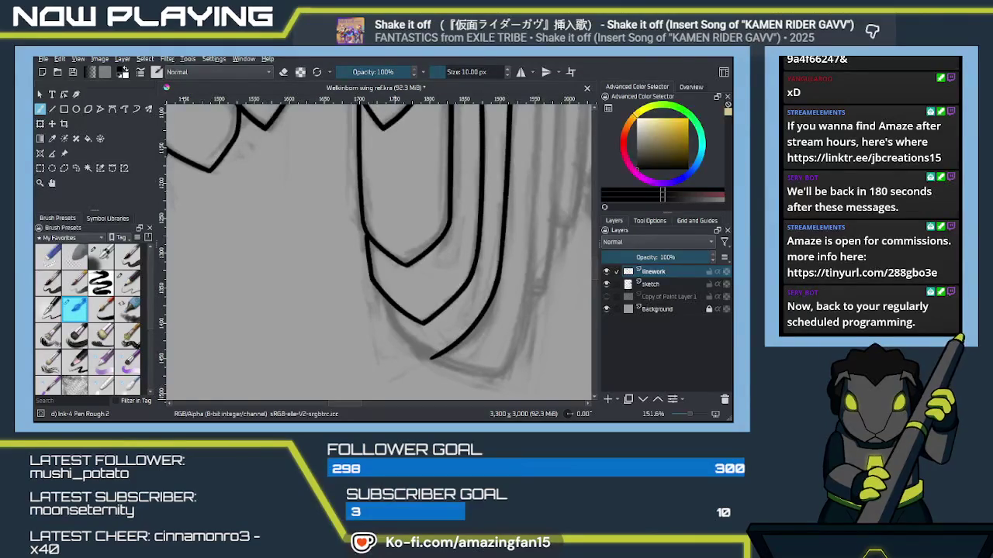
# Extend the lowest chevron into the curve above and erase the overshoot at its tip.
pyautogui.hotkey('alt', 'Tab')
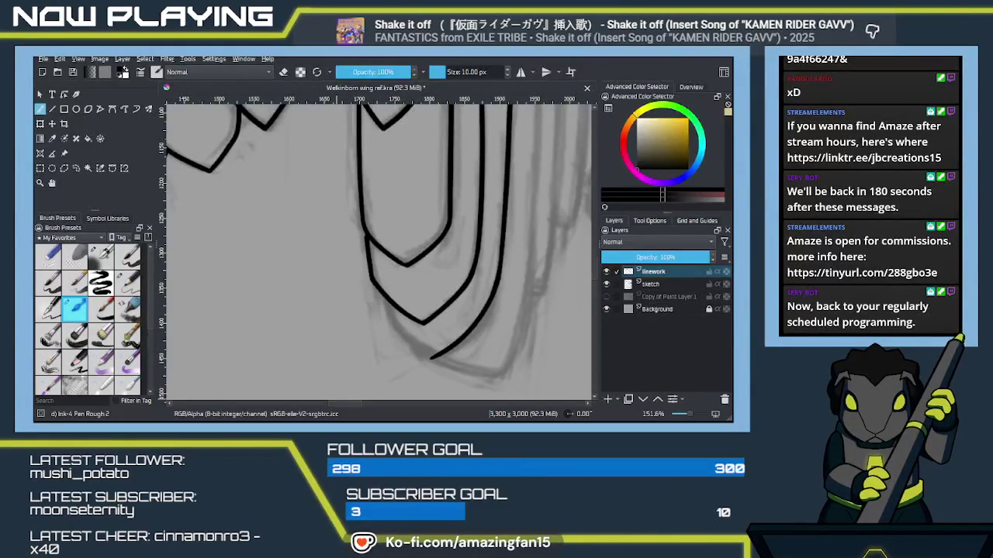
pyautogui.hotkey('alt', 'Tab')
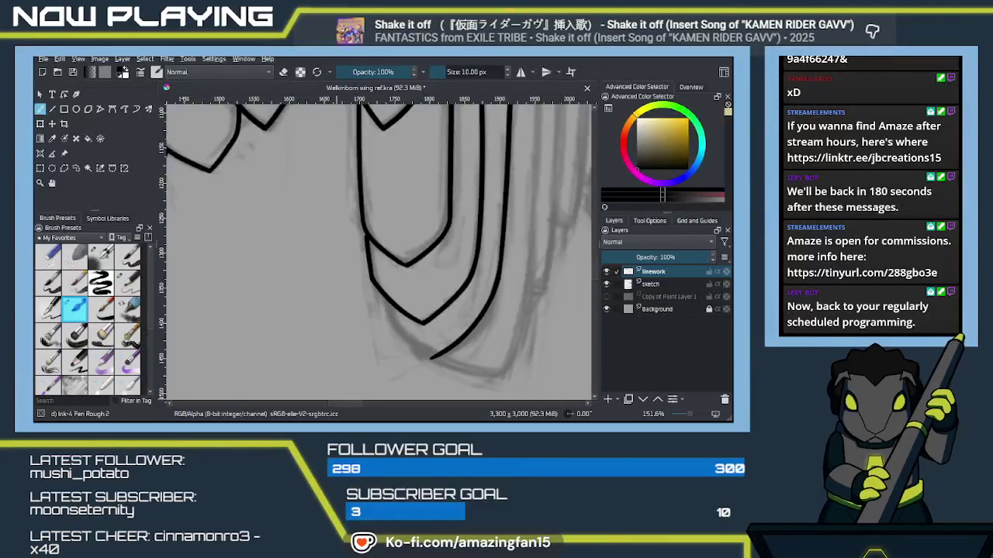
pyautogui.click(268, 416)
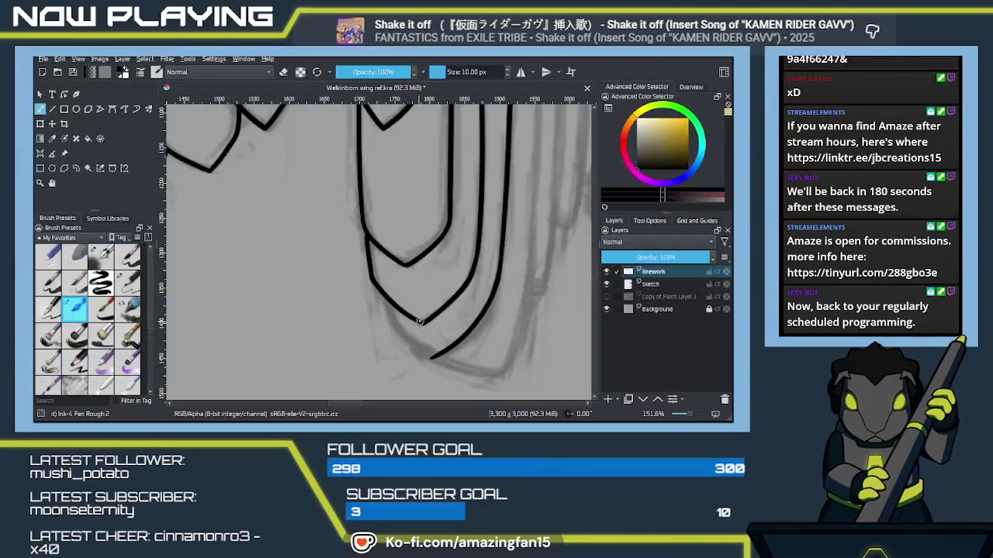
pyautogui.scroll(-1, 432, 335)
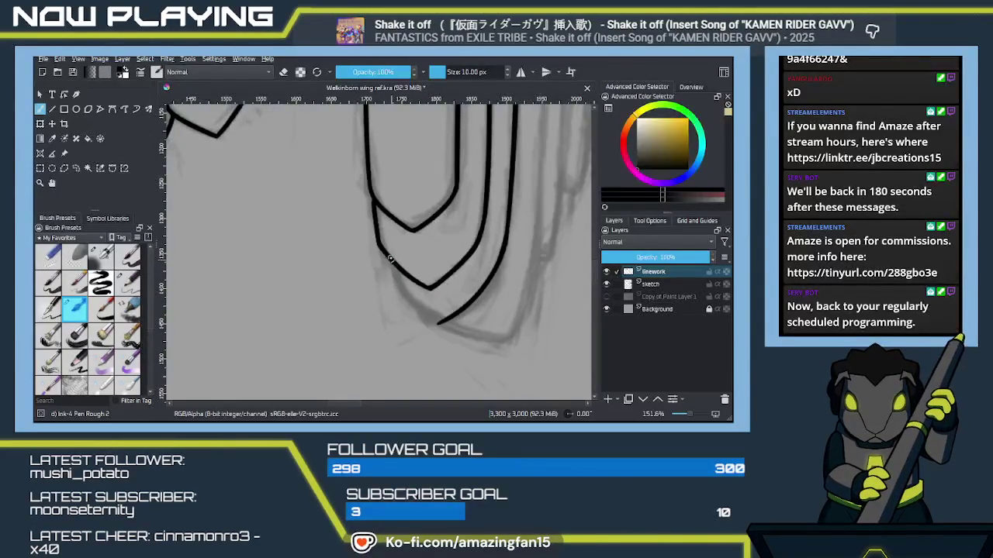
pyautogui.moveTo(394, 281); pyautogui.dragTo(447, 325)
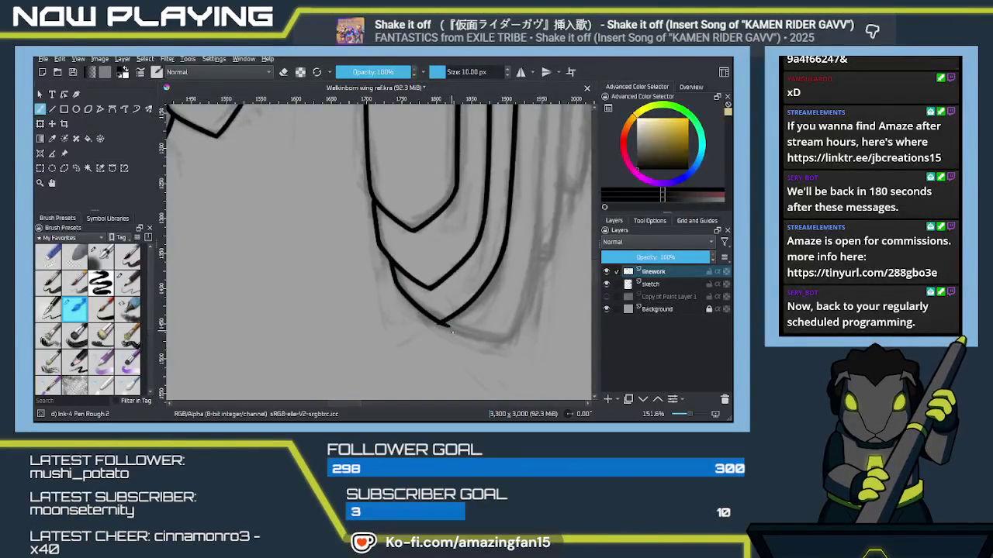
pyautogui.press('e')
pyautogui.moveTo(453, 328); pyautogui.dragTo(439, 324)
pyautogui.moveTo(476, 223); pyautogui.dragTo(436, 284)
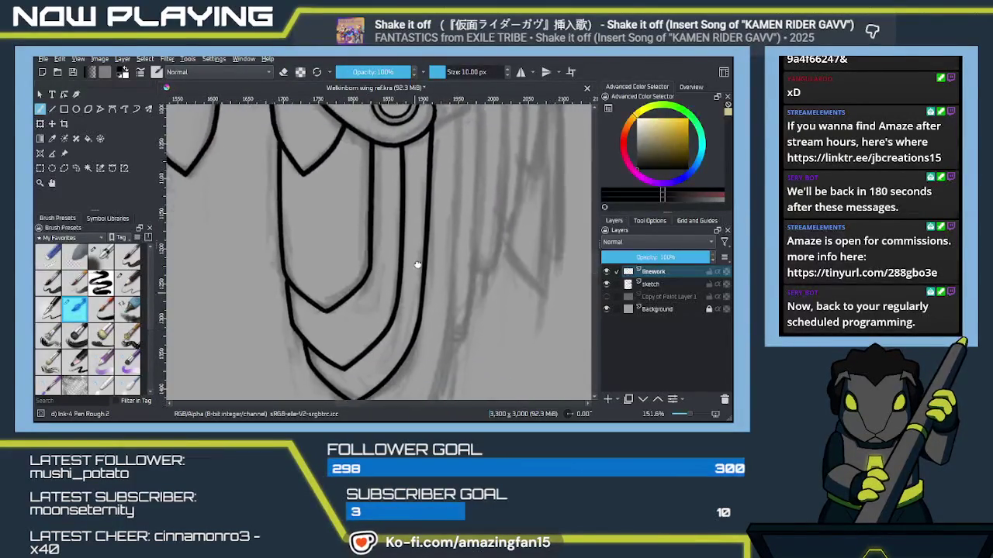
# Zoom to the top joint and ink the arm's left edge down from the top circle.
pyautogui.scroll(-1, 435, 284)
pyautogui.moveTo(419, 285)
pyautogui.mouseDown()
pyautogui.moveTo(367, 294)
pyautogui.moveTo(385, 311)
pyautogui.mouseUp()
pyautogui.scroll(-1, 396, 287)
pyautogui.moveTo(353, 156); pyautogui.dragTo(342, 358)
pyautogui.hotkey('ctrl', 'z')
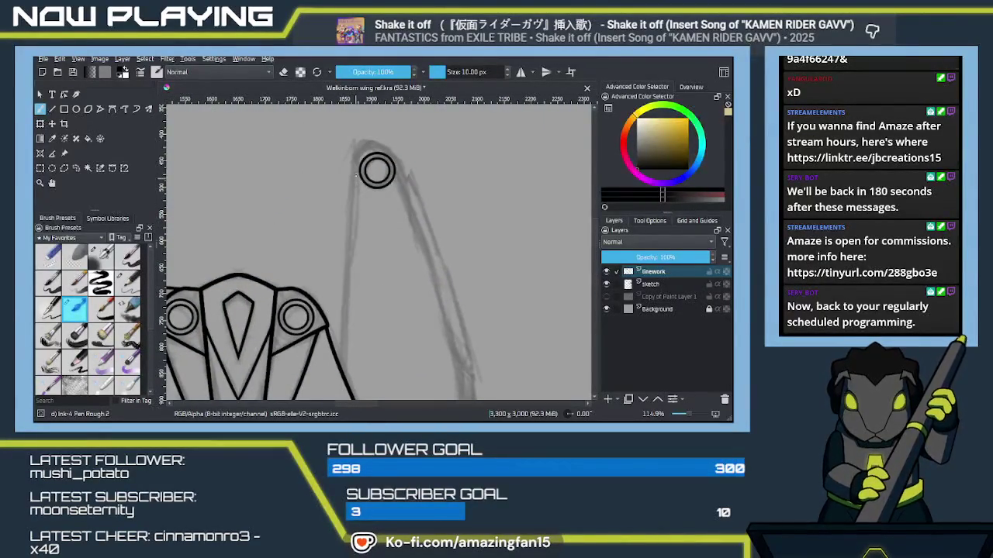
pyautogui.moveTo(353, 159); pyautogui.dragTo(349, 384)
pyautogui.hotkey('ctrl', 'z')
pyautogui.moveTo(353, 159); pyautogui.dragTo(339, 368)
pyautogui.hotkey('ctrl', 'z')
pyautogui.moveTo(353, 160); pyautogui.dragTo(340, 382)
# Redraw the curved cap over the top circle, then switch the brush to eraser mode.
pyautogui.moveTo(326, 252)
pyautogui.mouseDown()
pyautogui.moveTo(516, 225)
pyautogui.moveTo(447, 277)
pyautogui.moveTo(473, 223)
pyautogui.moveTo(452, 274)
pyautogui.moveTo(372, 255)
pyautogui.mouseUp()
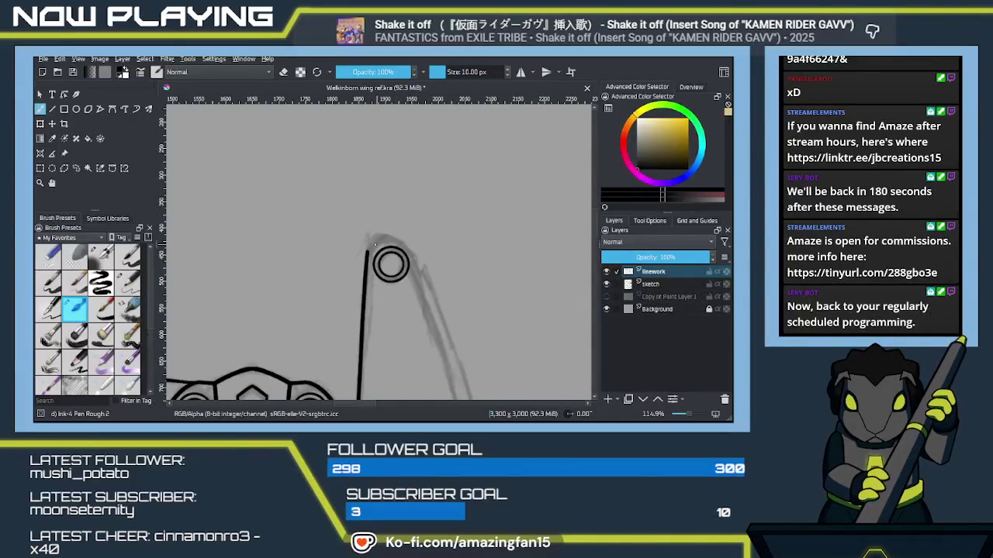
pyautogui.hotkey('ctrl', 'z')
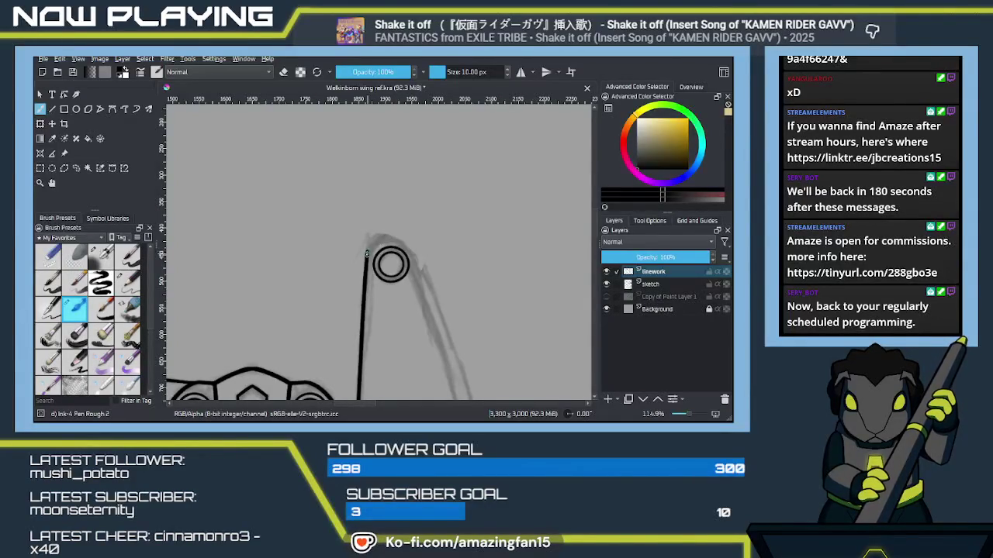
pyautogui.moveTo(367, 249)
pyautogui.mouseDown()
pyautogui.moveTo(417, 273)
pyautogui.moveTo(410, 246)
pyautogui.moveTo(584, 296)
pyautogui.mouseUp()
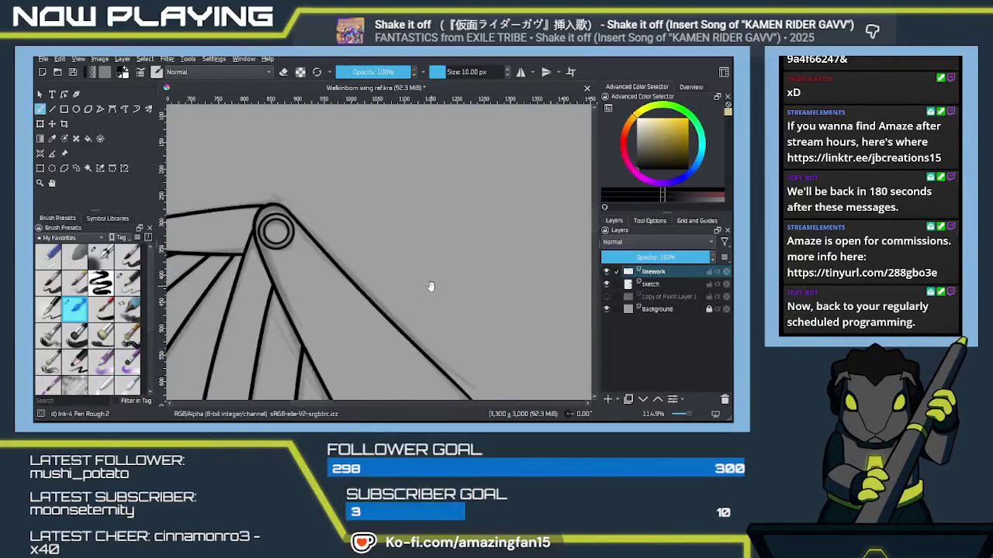
pyautogui.moveTo(430, 286); pyautogui.dragTo(351, 260)
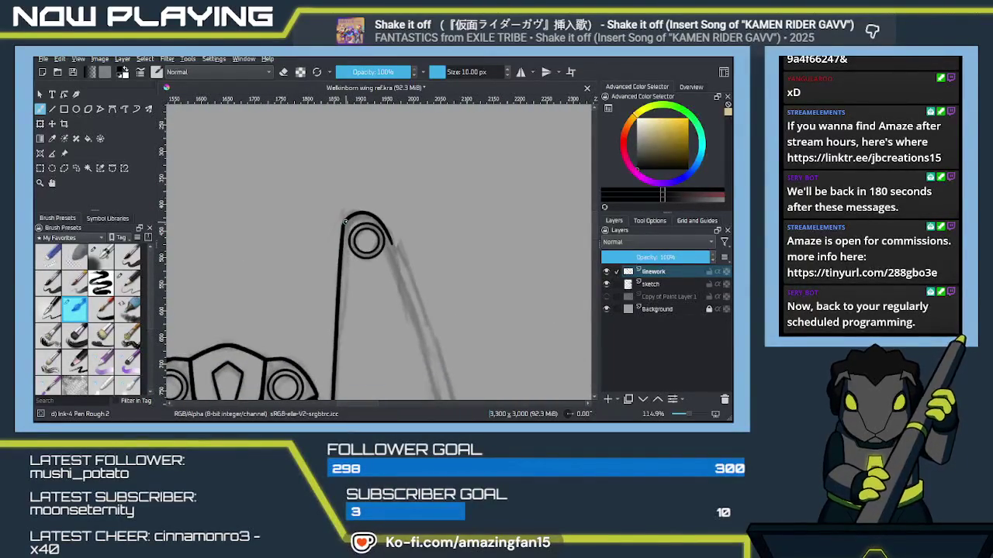
pyautogui.scroll(-2, 419, 319)
pyautogui.scroll(-1, 414, 270)
pyautogui.scroll(-2, 410, 261)
pyautogui.scroll(-1, 392, 221)
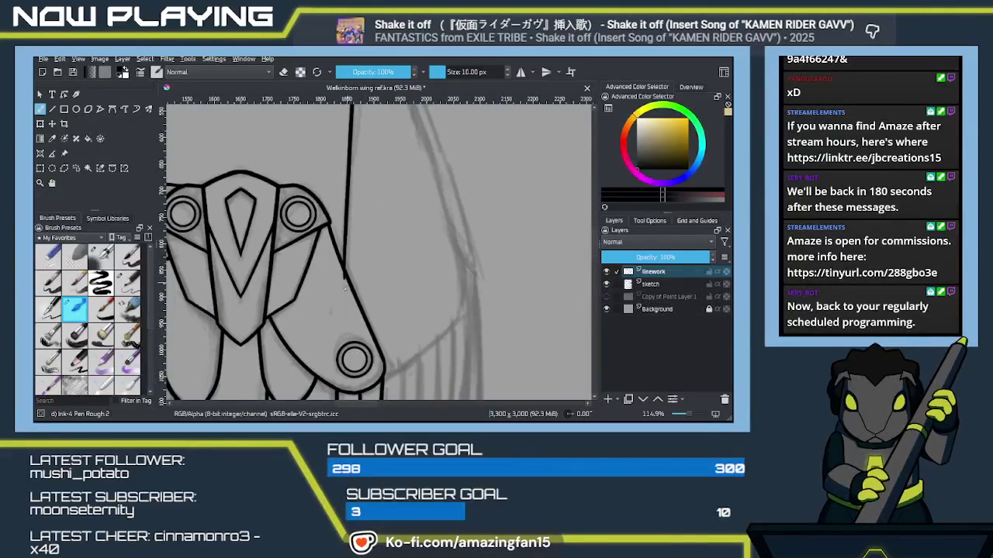
pyautogui.press('e')
pyautogui.press('e')
pyautogui.scroll(-2, 349, 293)
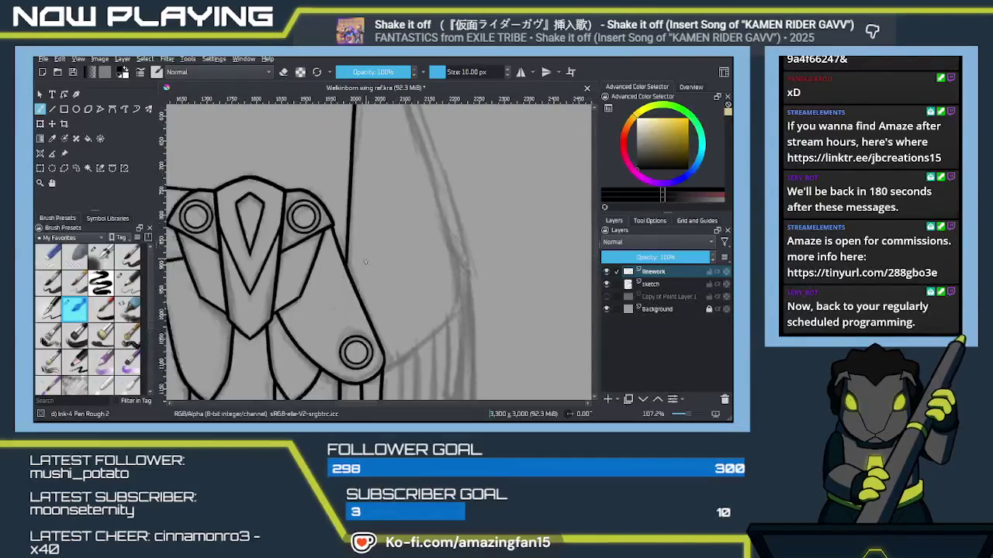
pyautogui.scroll(-2, 350, 299)
pyautogui.moveTo(417, 328)
pyautogui.mouseDown()
pyautogui.moveTo(424, 292)
pyautogui.moveTo(404, 267)
pyautogui.mouseUp()
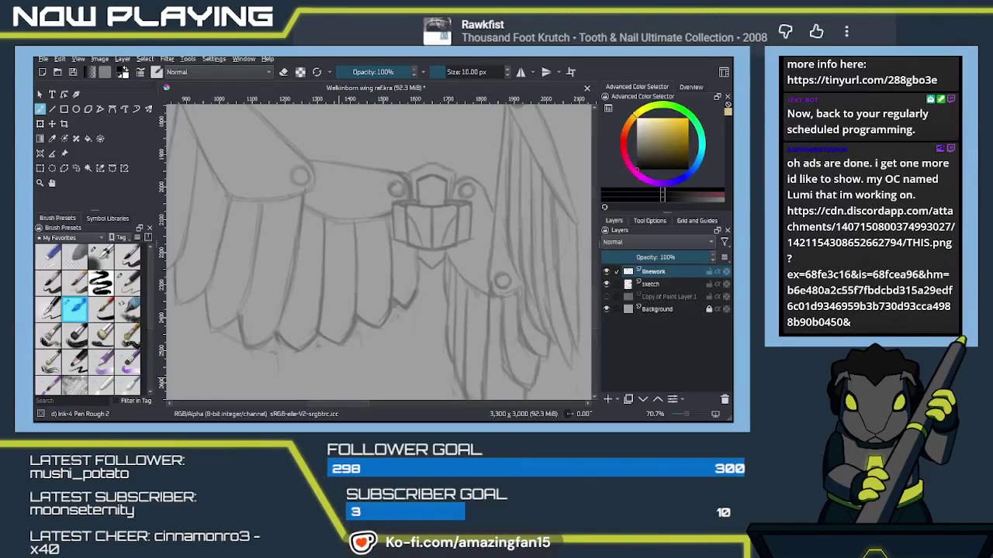
pyautogui.click(338, 377)
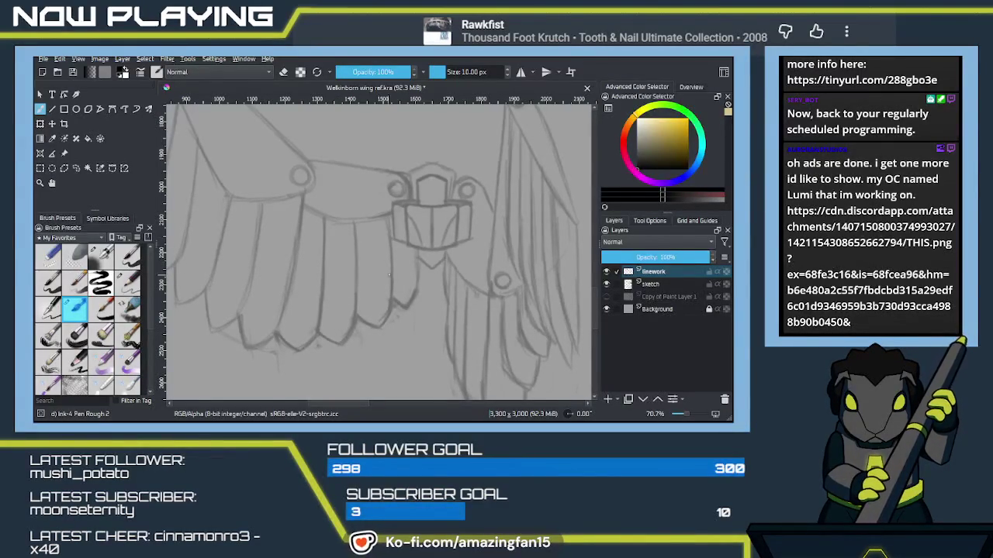
pyautogui.moveTo(408, 279)
pyautogui.mouseDown()
pyautogui.moveTo(423, 283)
pyautogui.moveTo(404, 316)
pyautogui.mouseUp()
pyautogui.moveTo(435, 270); pyautogui.dragTo(429, 279)
pyautogui.scroll(1, 429, 279)
pyautogui.scroll(1, 429, 279)
pyautogui.moveTo(416, 157); pyautogui.dragTo(439, 318)
pyautogui.hotkey('ctrl', 'z')
pyautogui.moveTo(416, 157); pyautogui.dragTo(444, 316)
pyautogui.hotkey('ctrl', 'z')
pyautogui.moveTo(416, 157); pyautogui.dragTo(450, 302)
pyautogui.hotkey('ctrl', 'z')
pyautogui.moveTo(416, 157); pyautogui.dragTo(456, 309)
pyautogui.hotkey('ctrl', 'z')
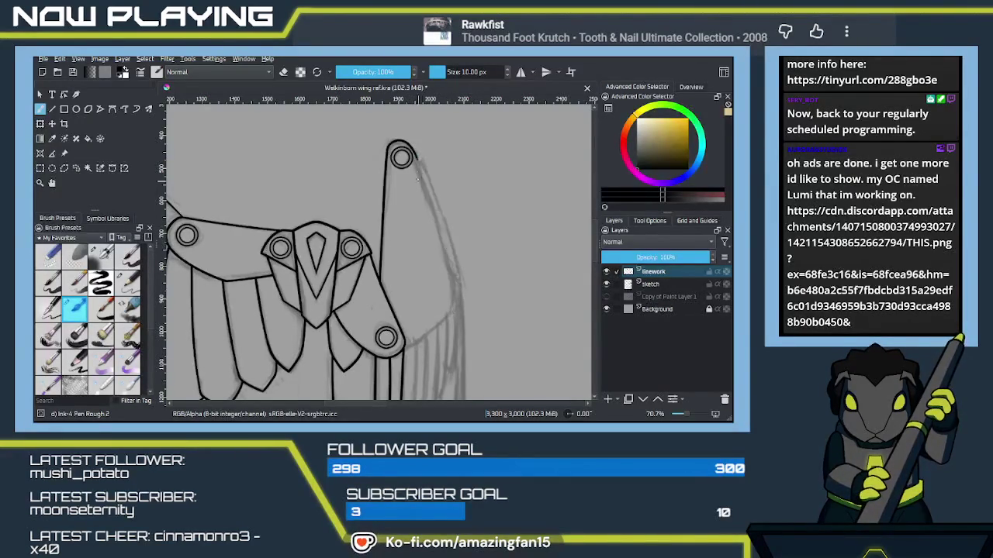
pyautogui.moveTo(417, 156); pyautogui.dragTo(453, 315)
pyautogui.hotkey('ctrl', 'z')
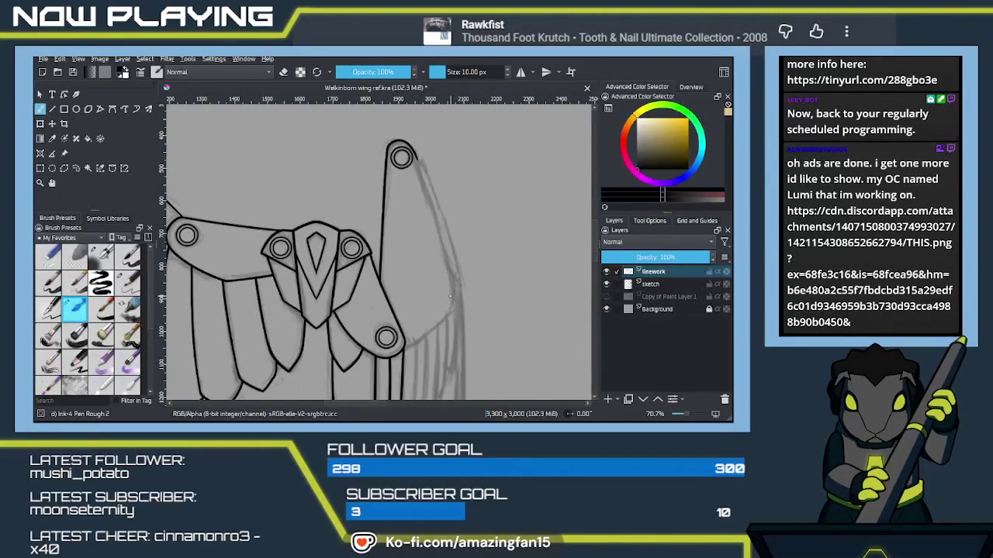